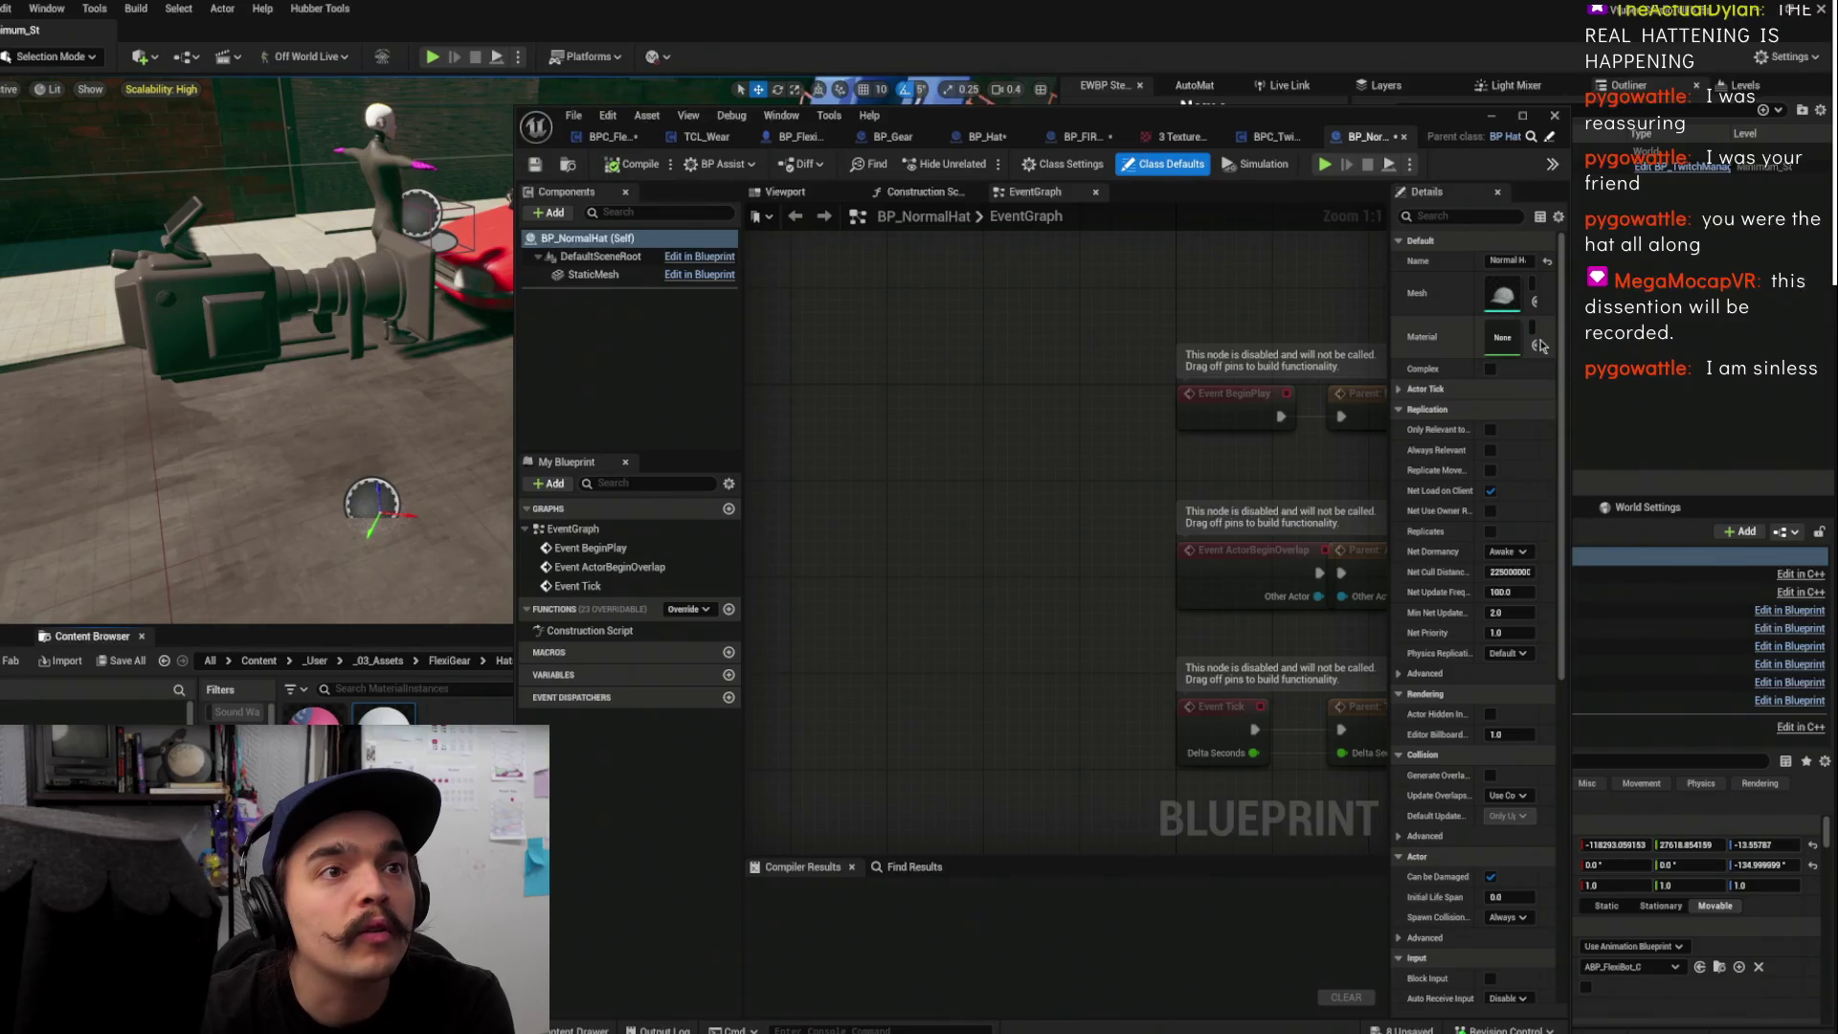
# Assign a white material to the BP_NormalHat mesh, then compile, save and close the blueprint
pyautogui.click(1534, 345)
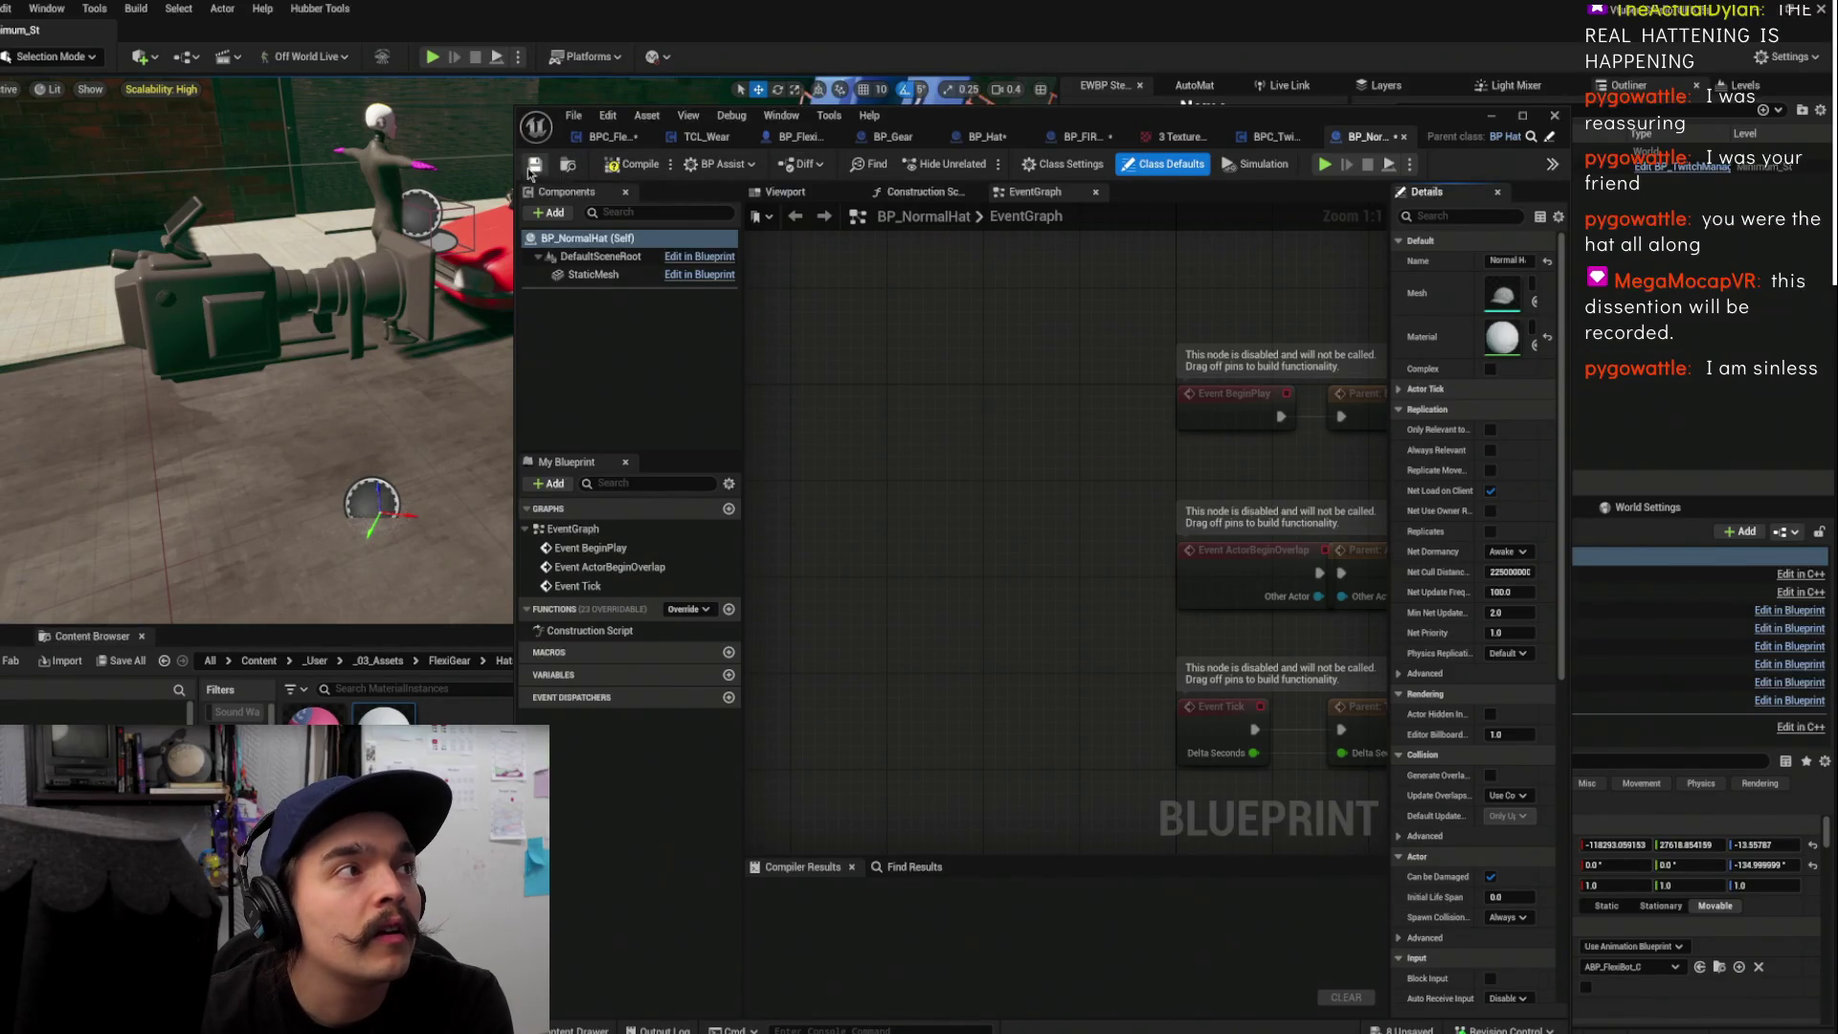
pyautogui.click(631, 165)
pyautogui.click(536, 164)
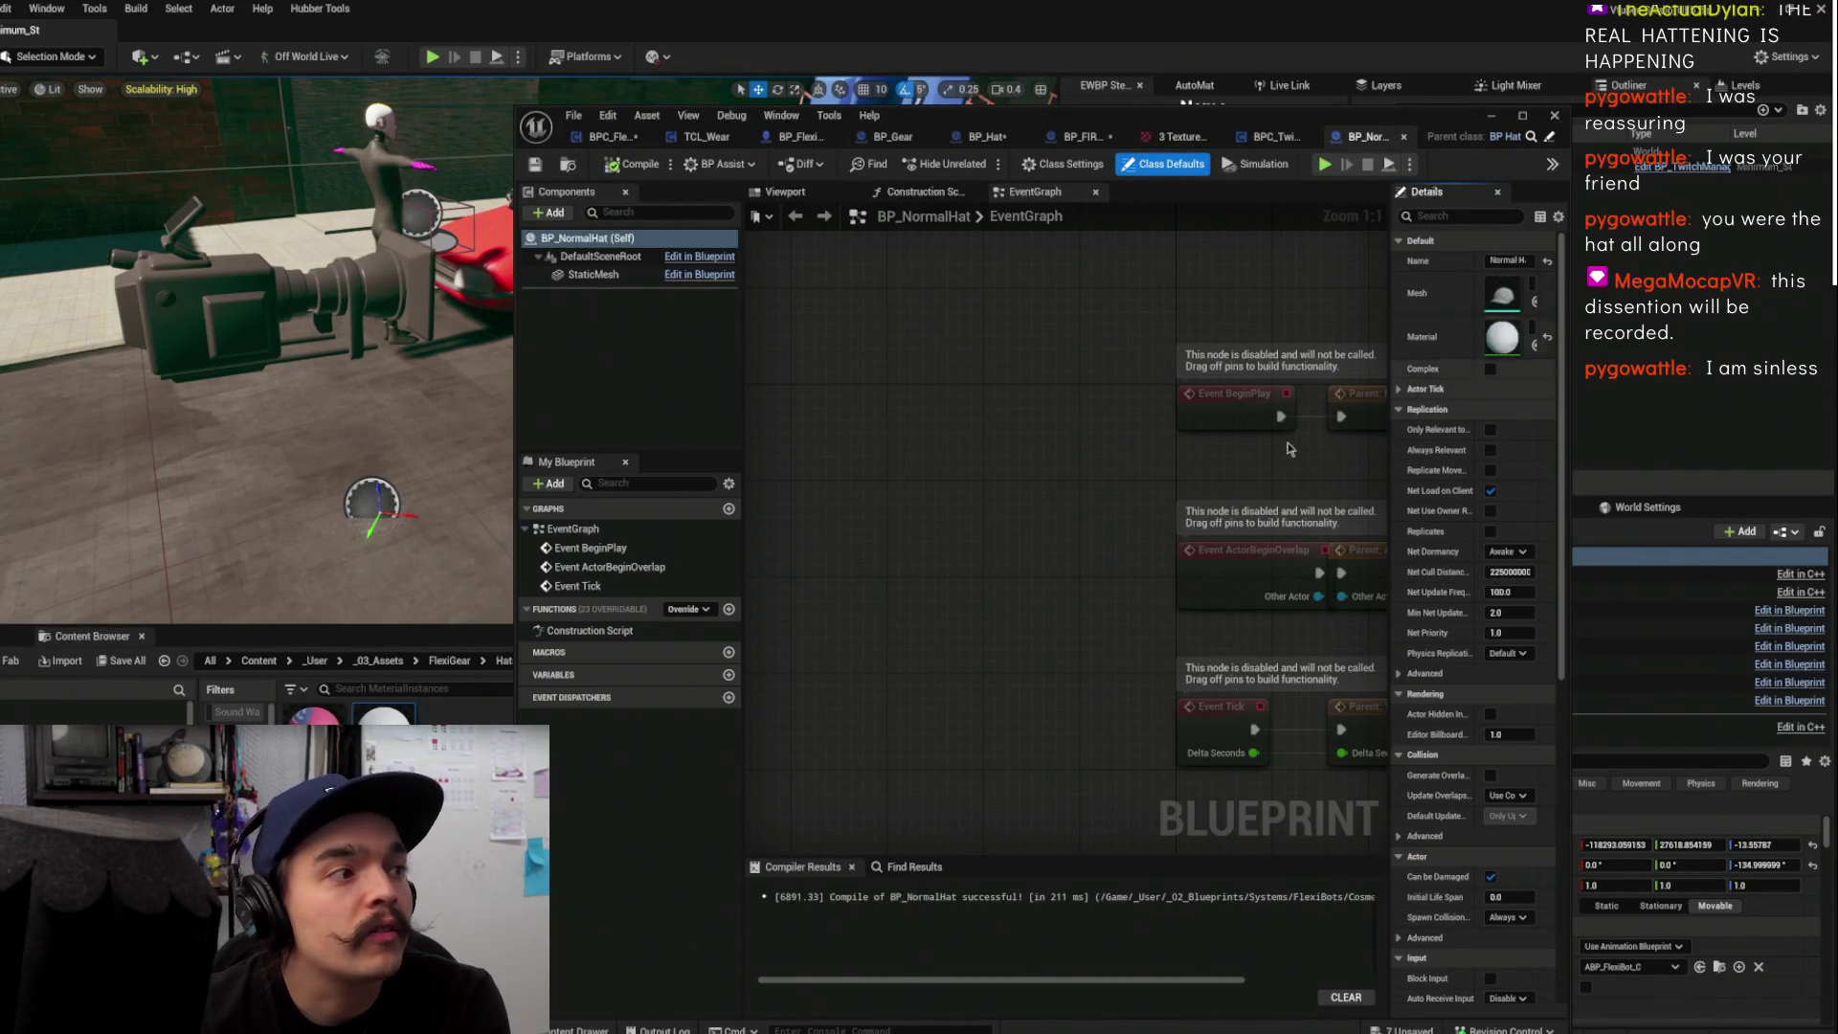
pyautogui.click(1492, 117)
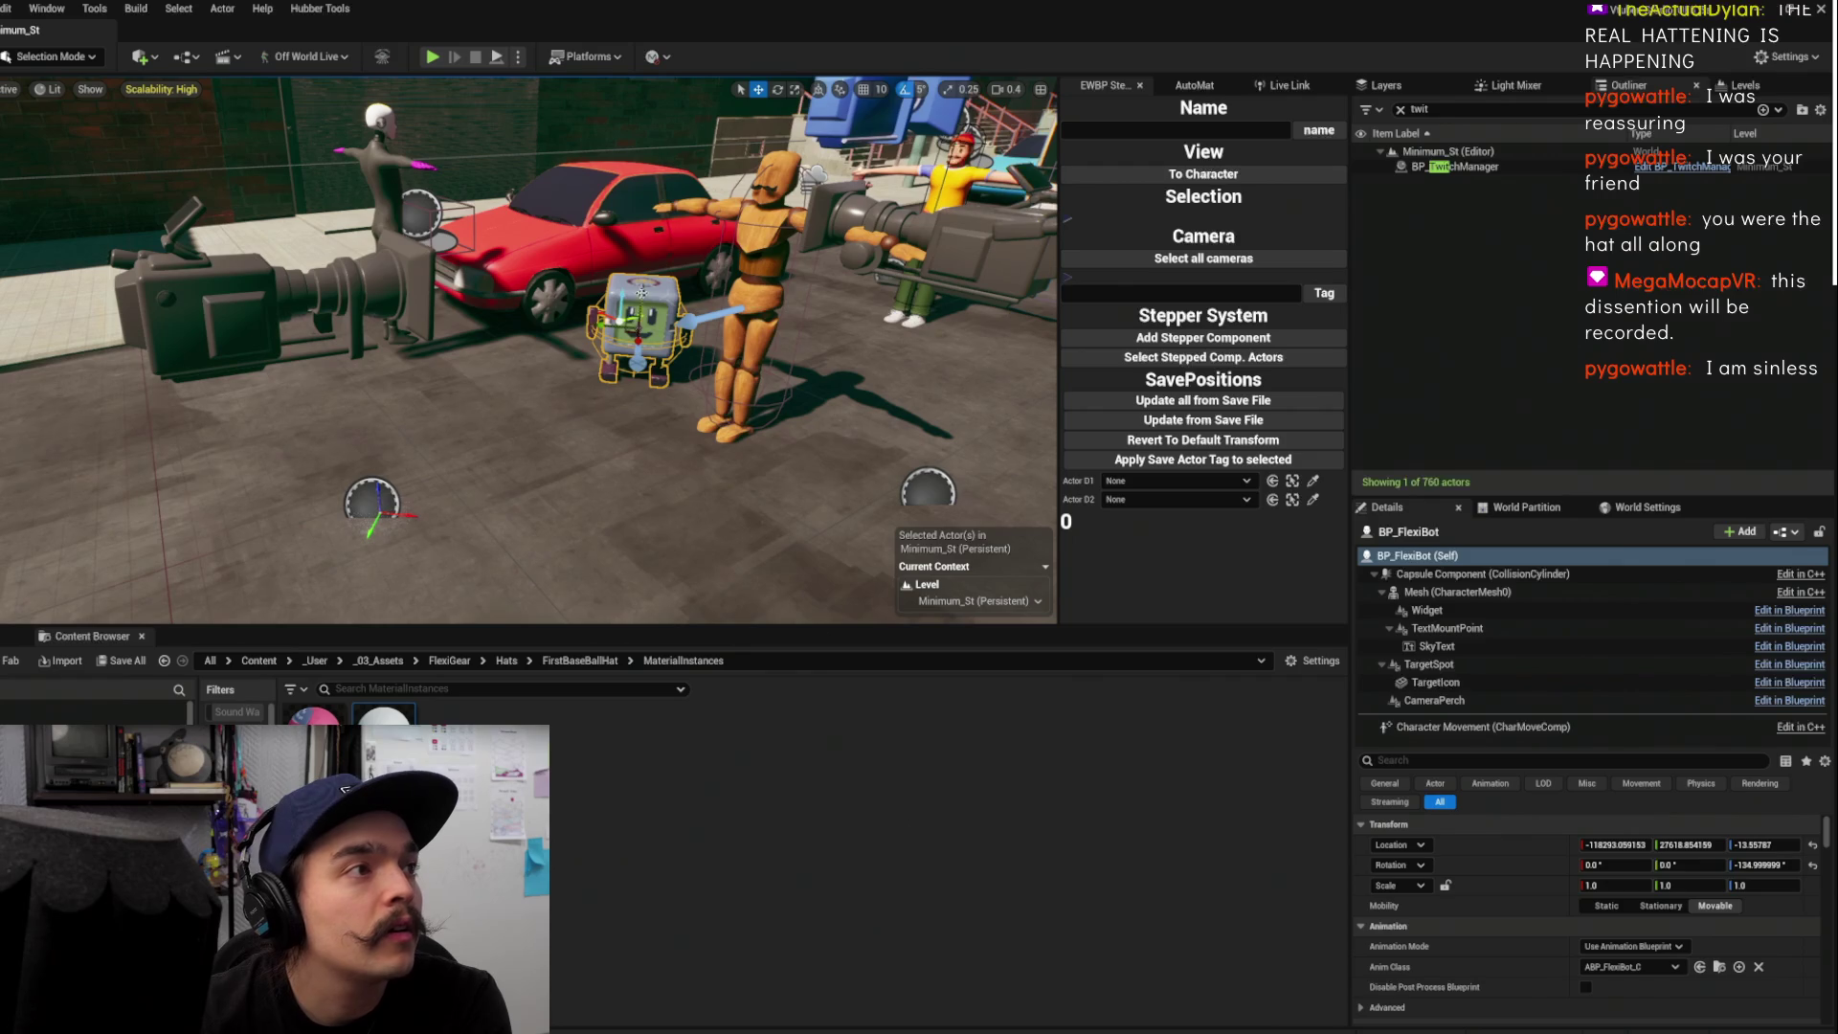
# Select the FlexiBot Mesh component and open its skeletal mesh asset for editing
pyautogui.click(1465, 592)
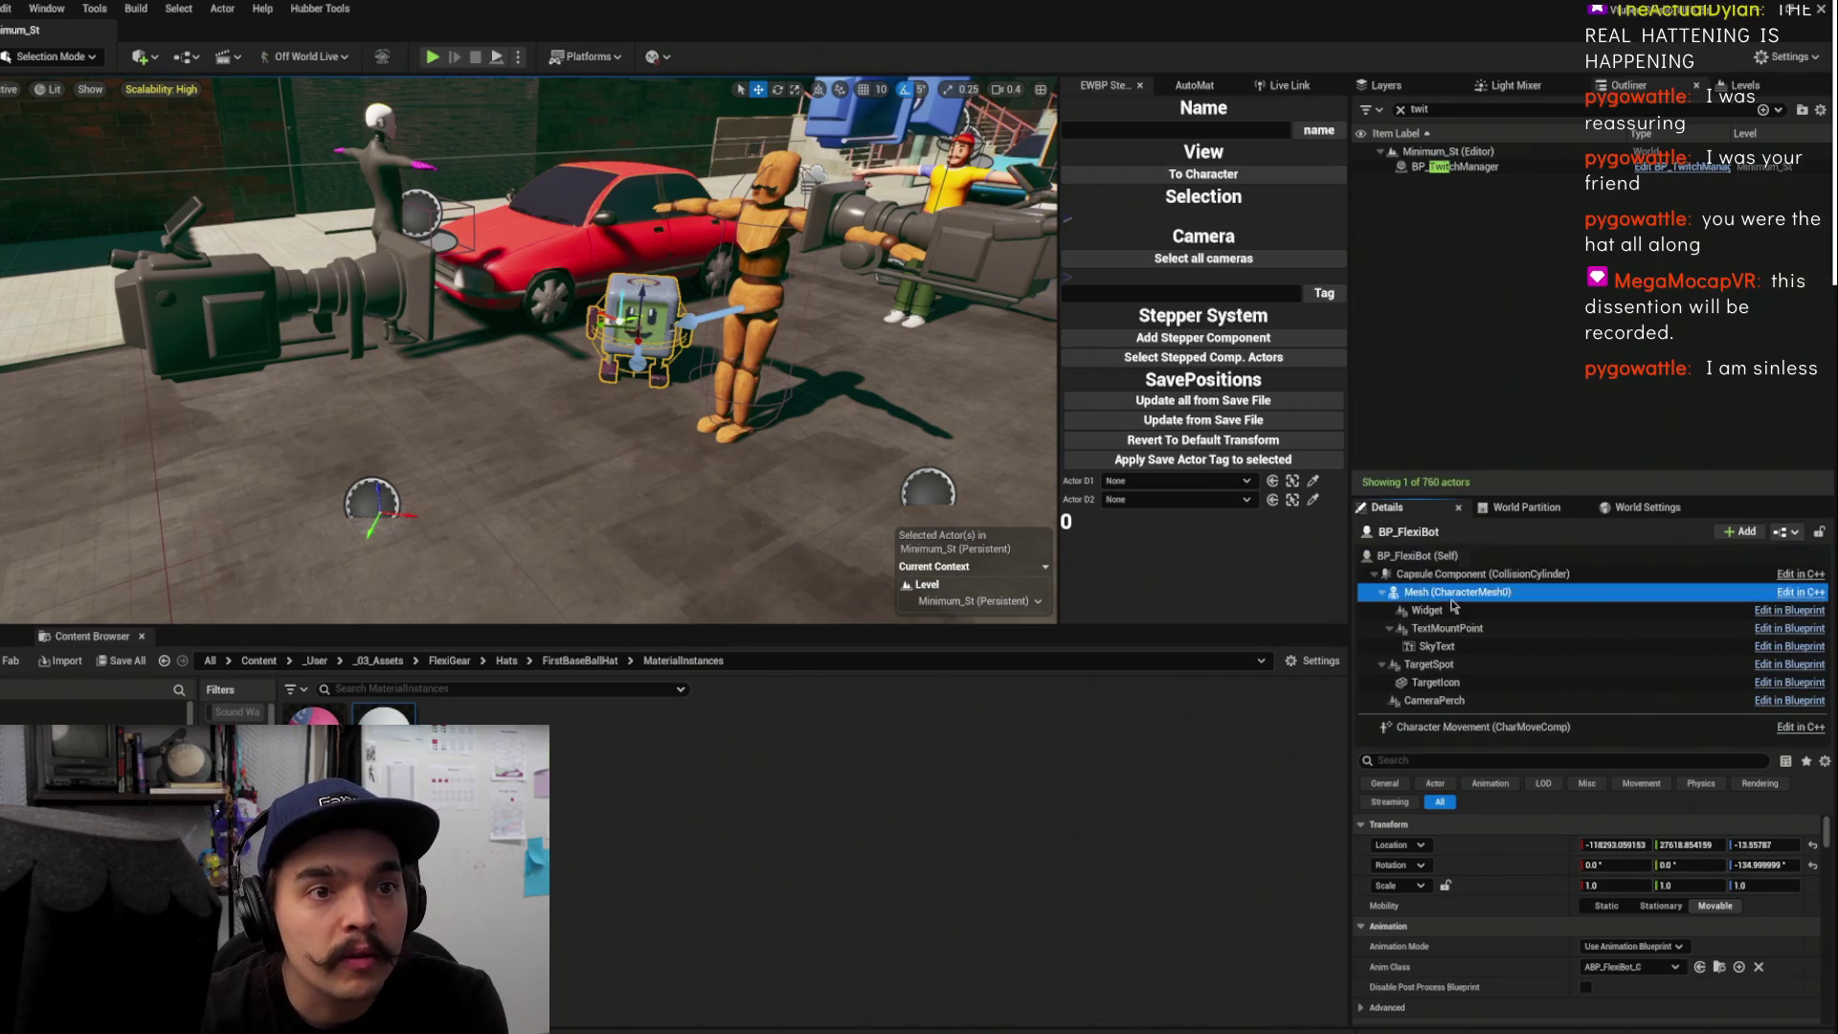
pyautogui.scroll(-2, 1522, 938)
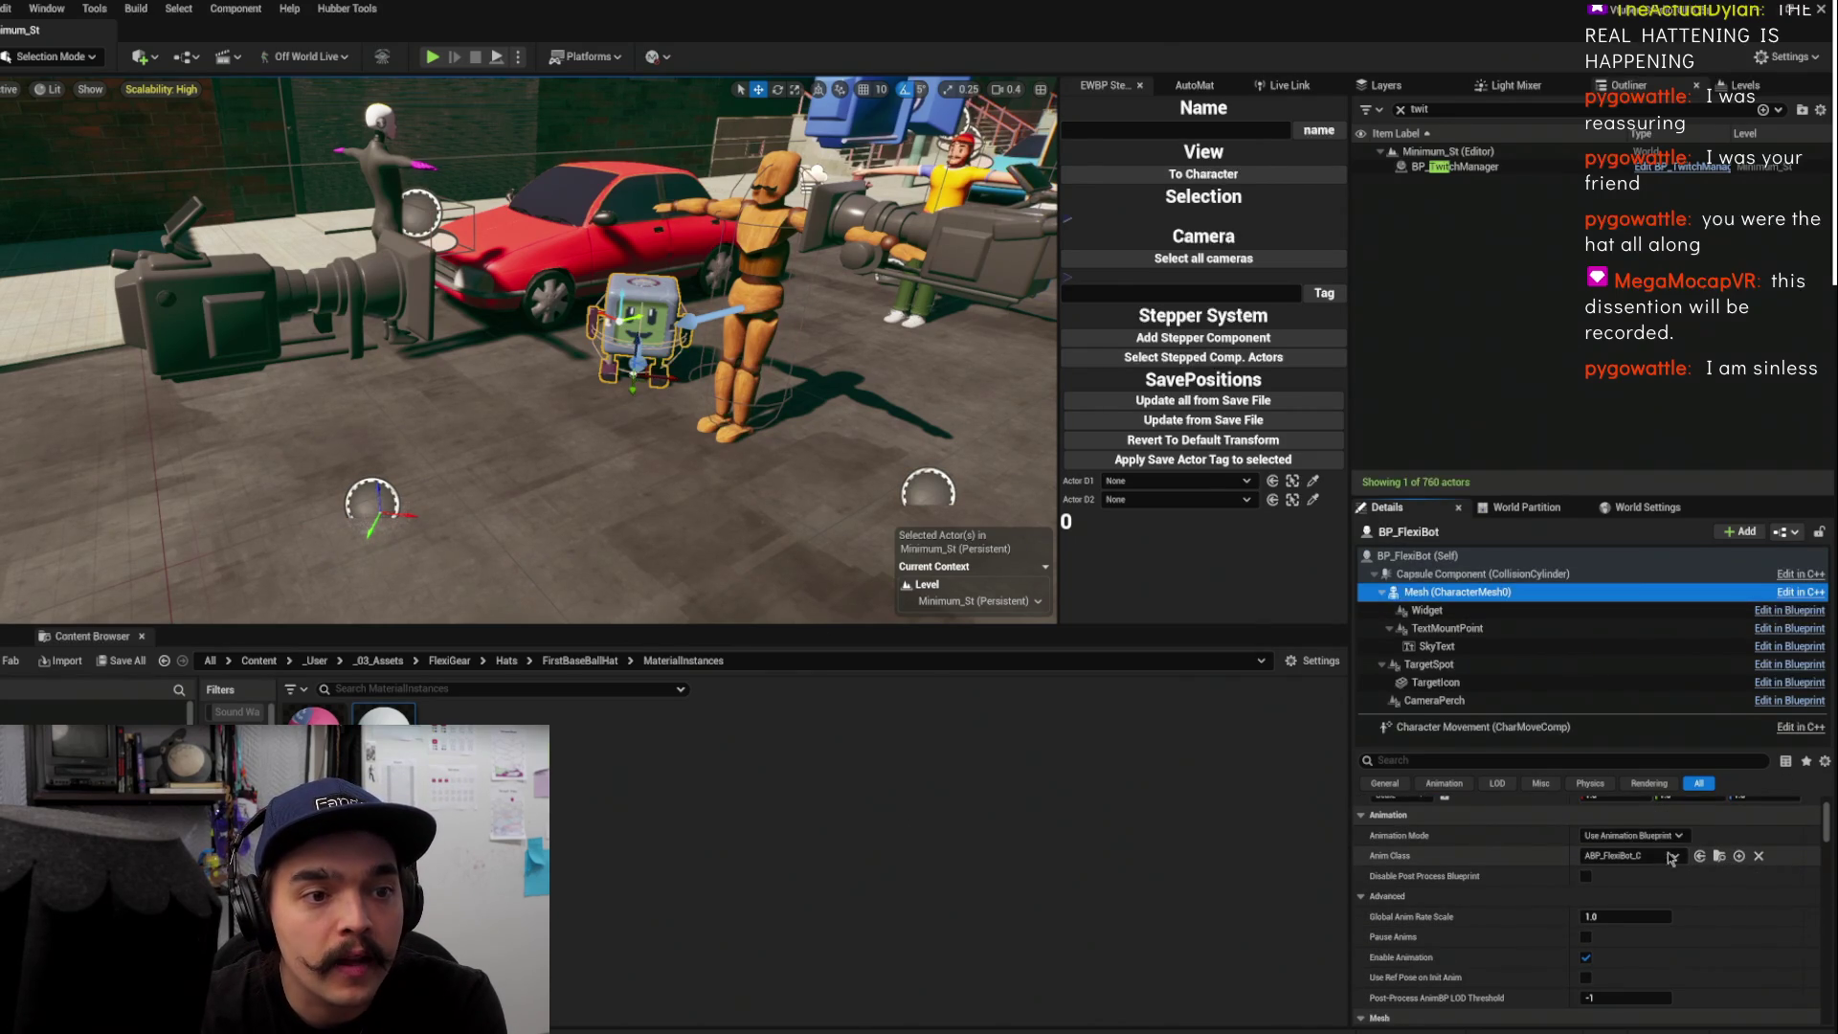
pyautogui.scroll(-5, 1524, 927)
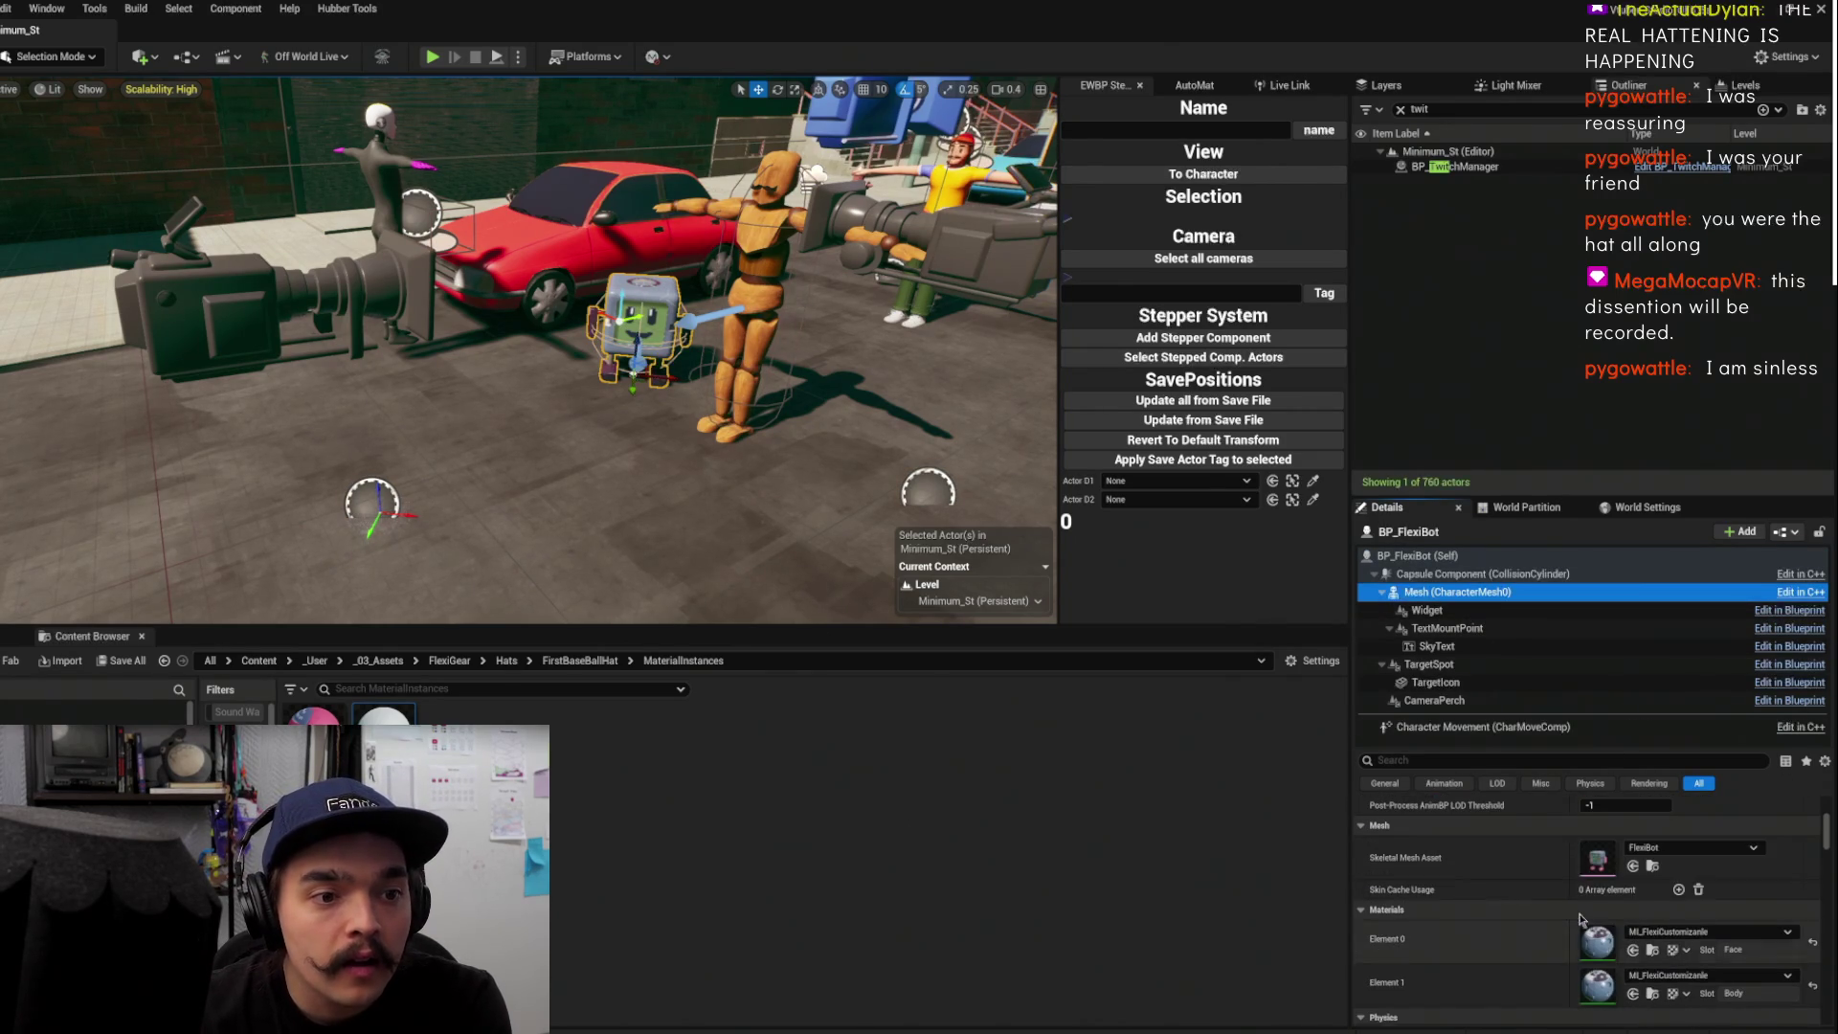
pyautogui.click(1653, 865)
pyautogui.doubleClick(882, 755)
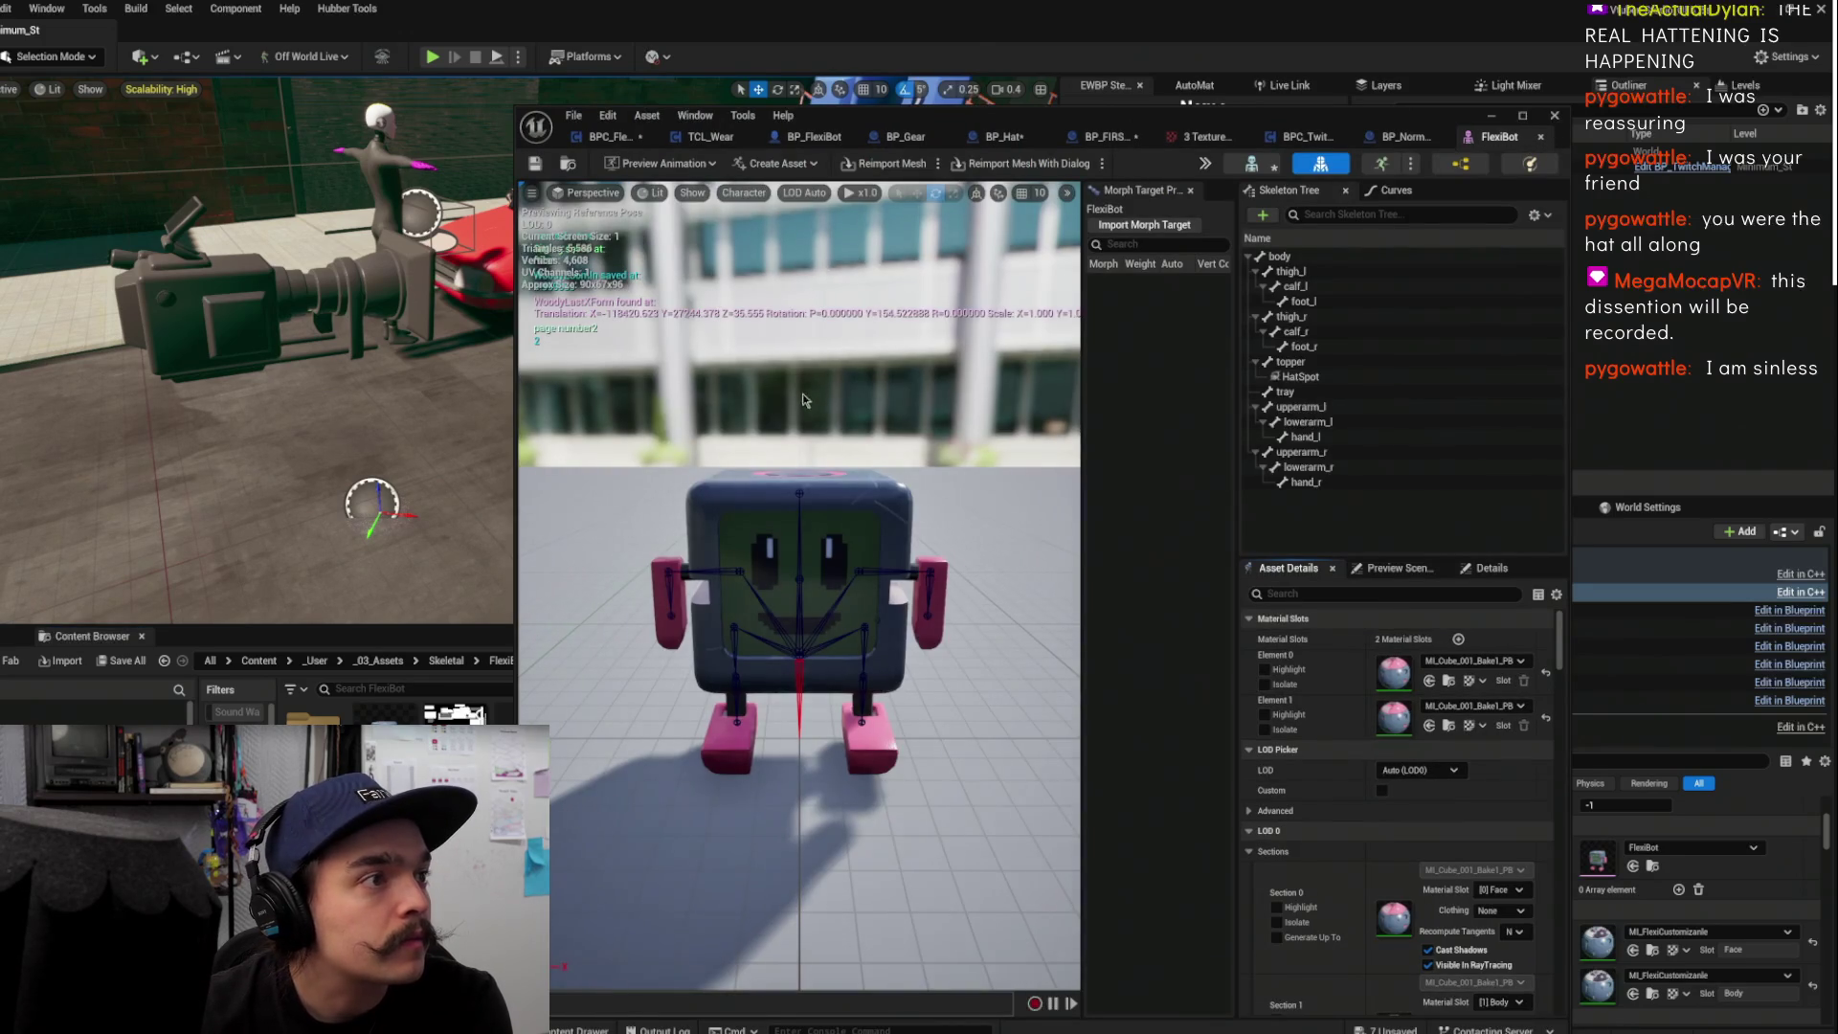
# Check the HatSpot socket, save and close the FlexiBot mesh, then start Play In Editor
pyautogui.click(1317, 377)
pyautogui.moveTo(813, 365); pyautogui.dragTo(833, 339)
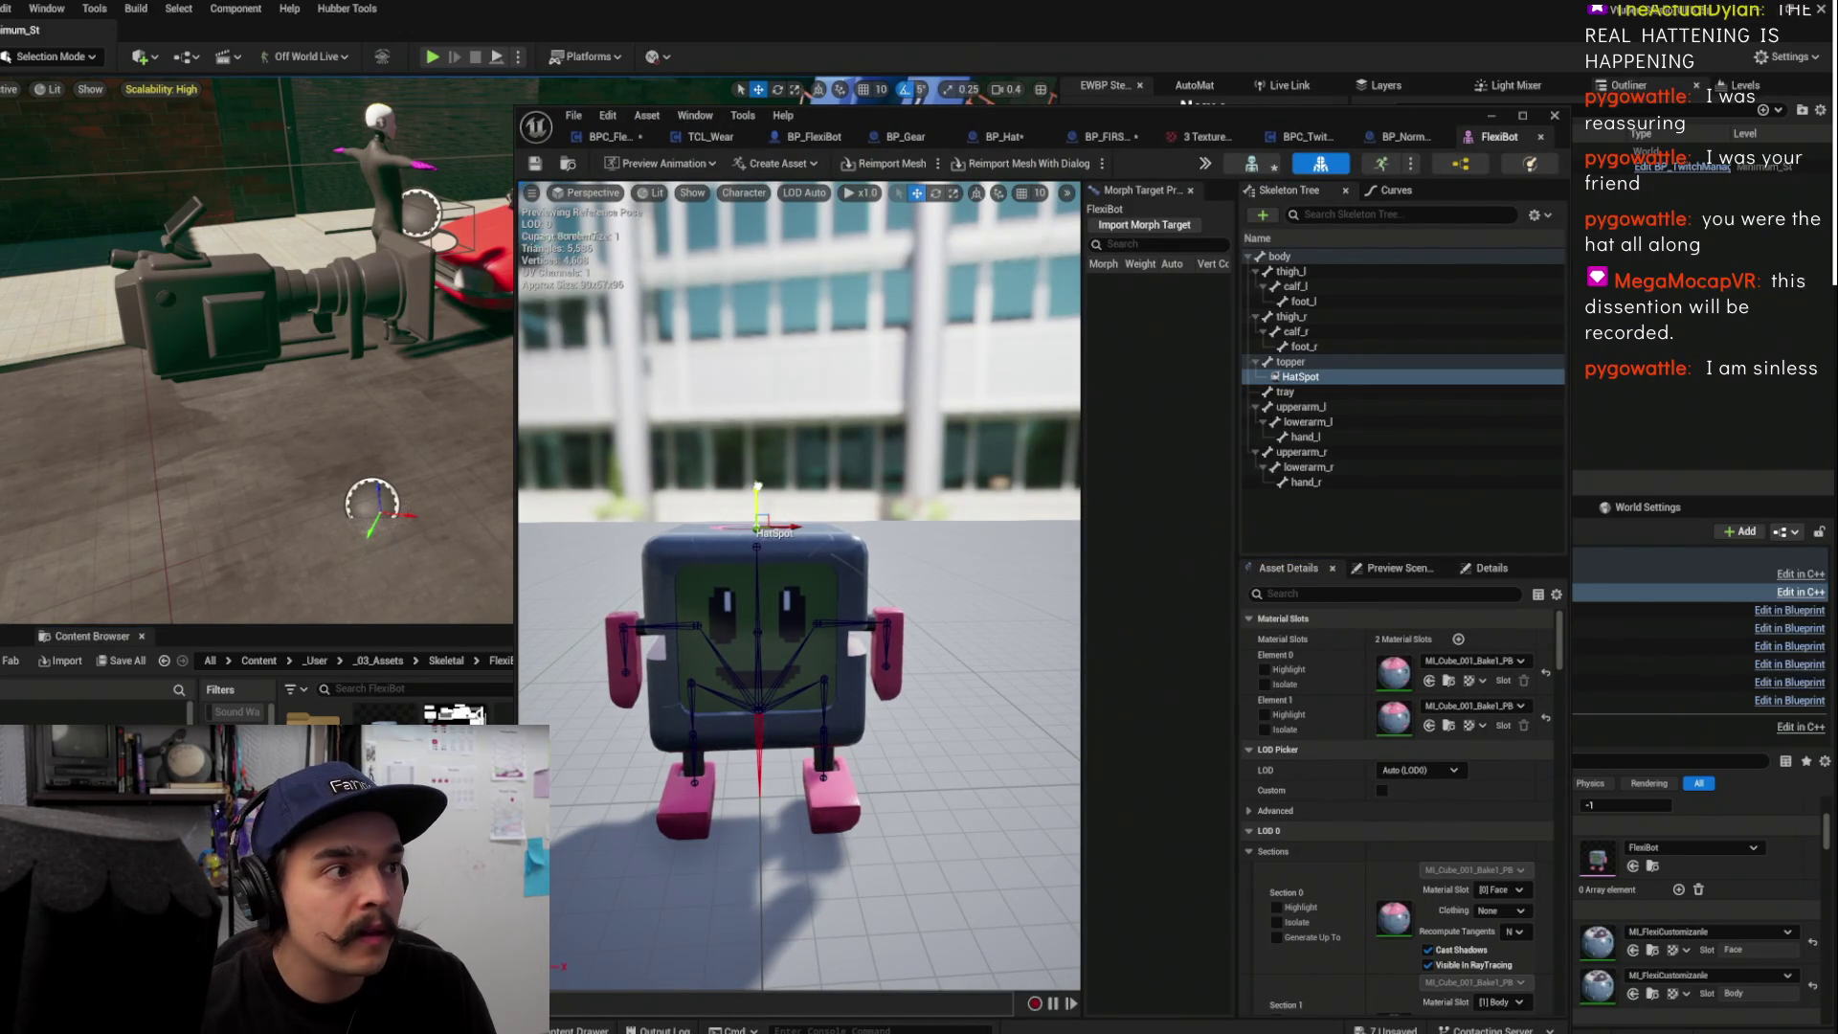
pyautogui.click(539, 167)
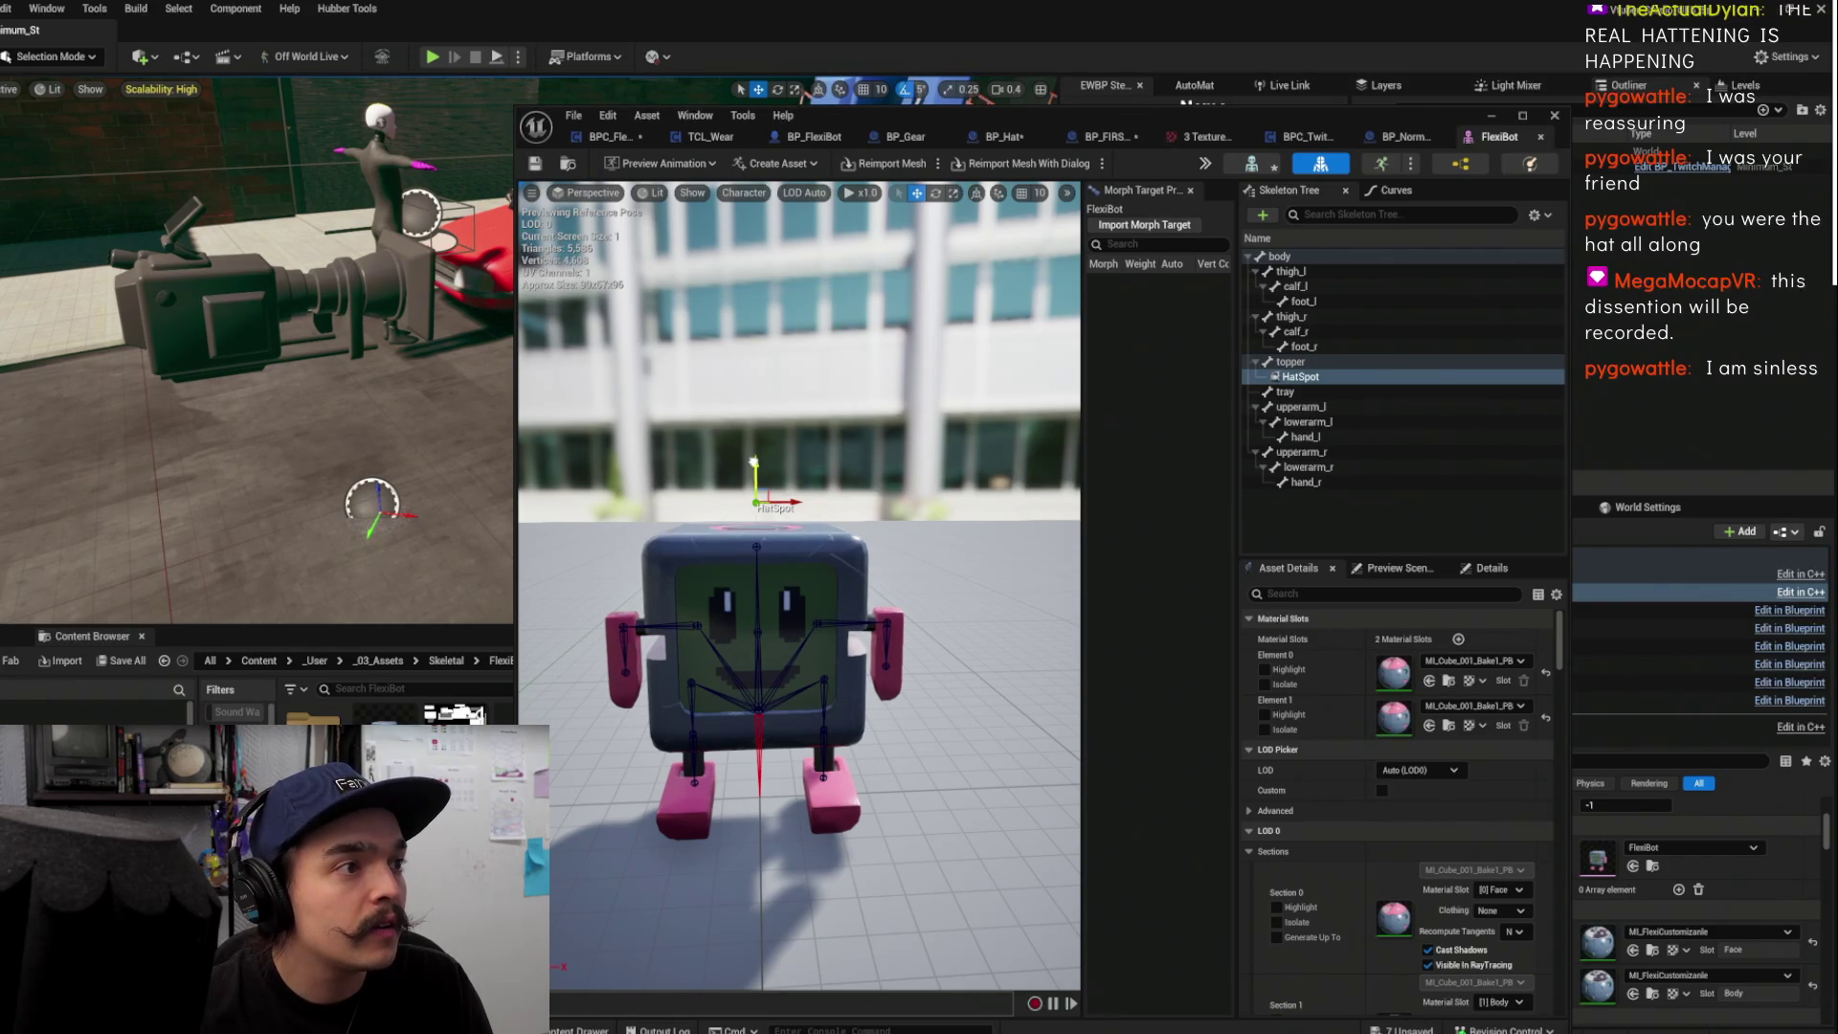
pyautogui.click(535, 169)
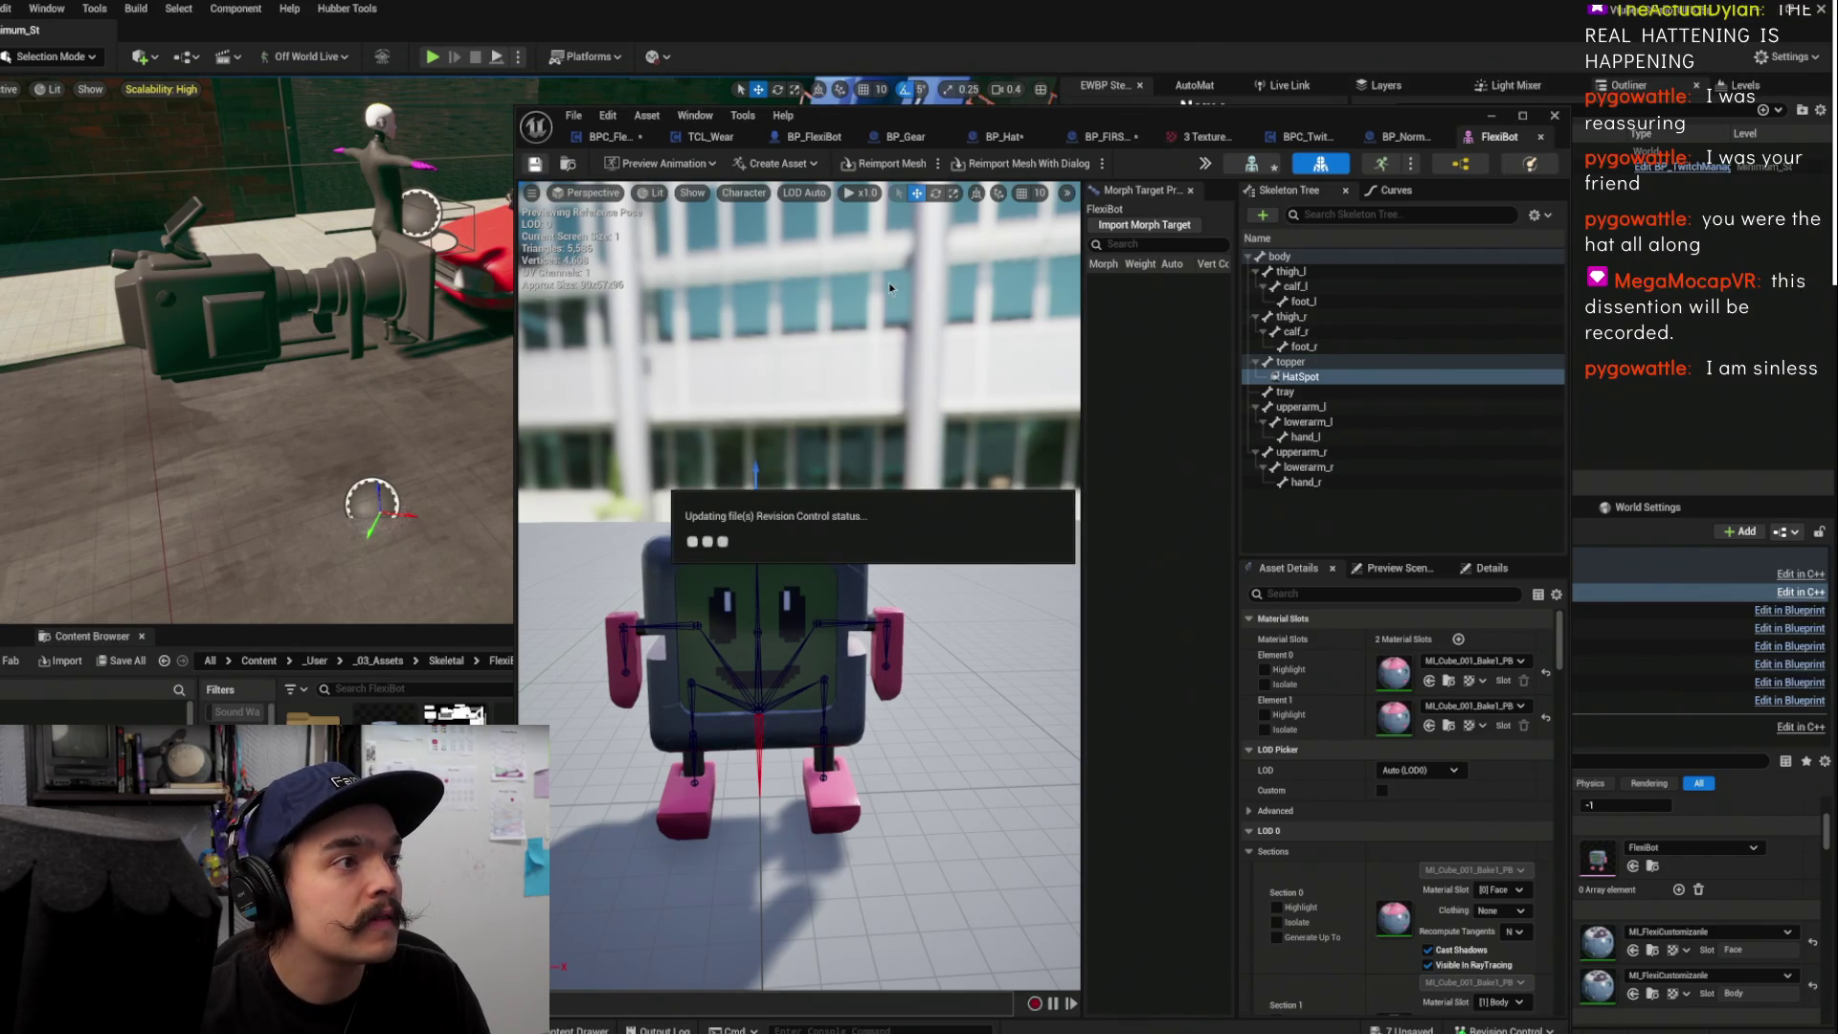
pyautogui.click(1510, 120)
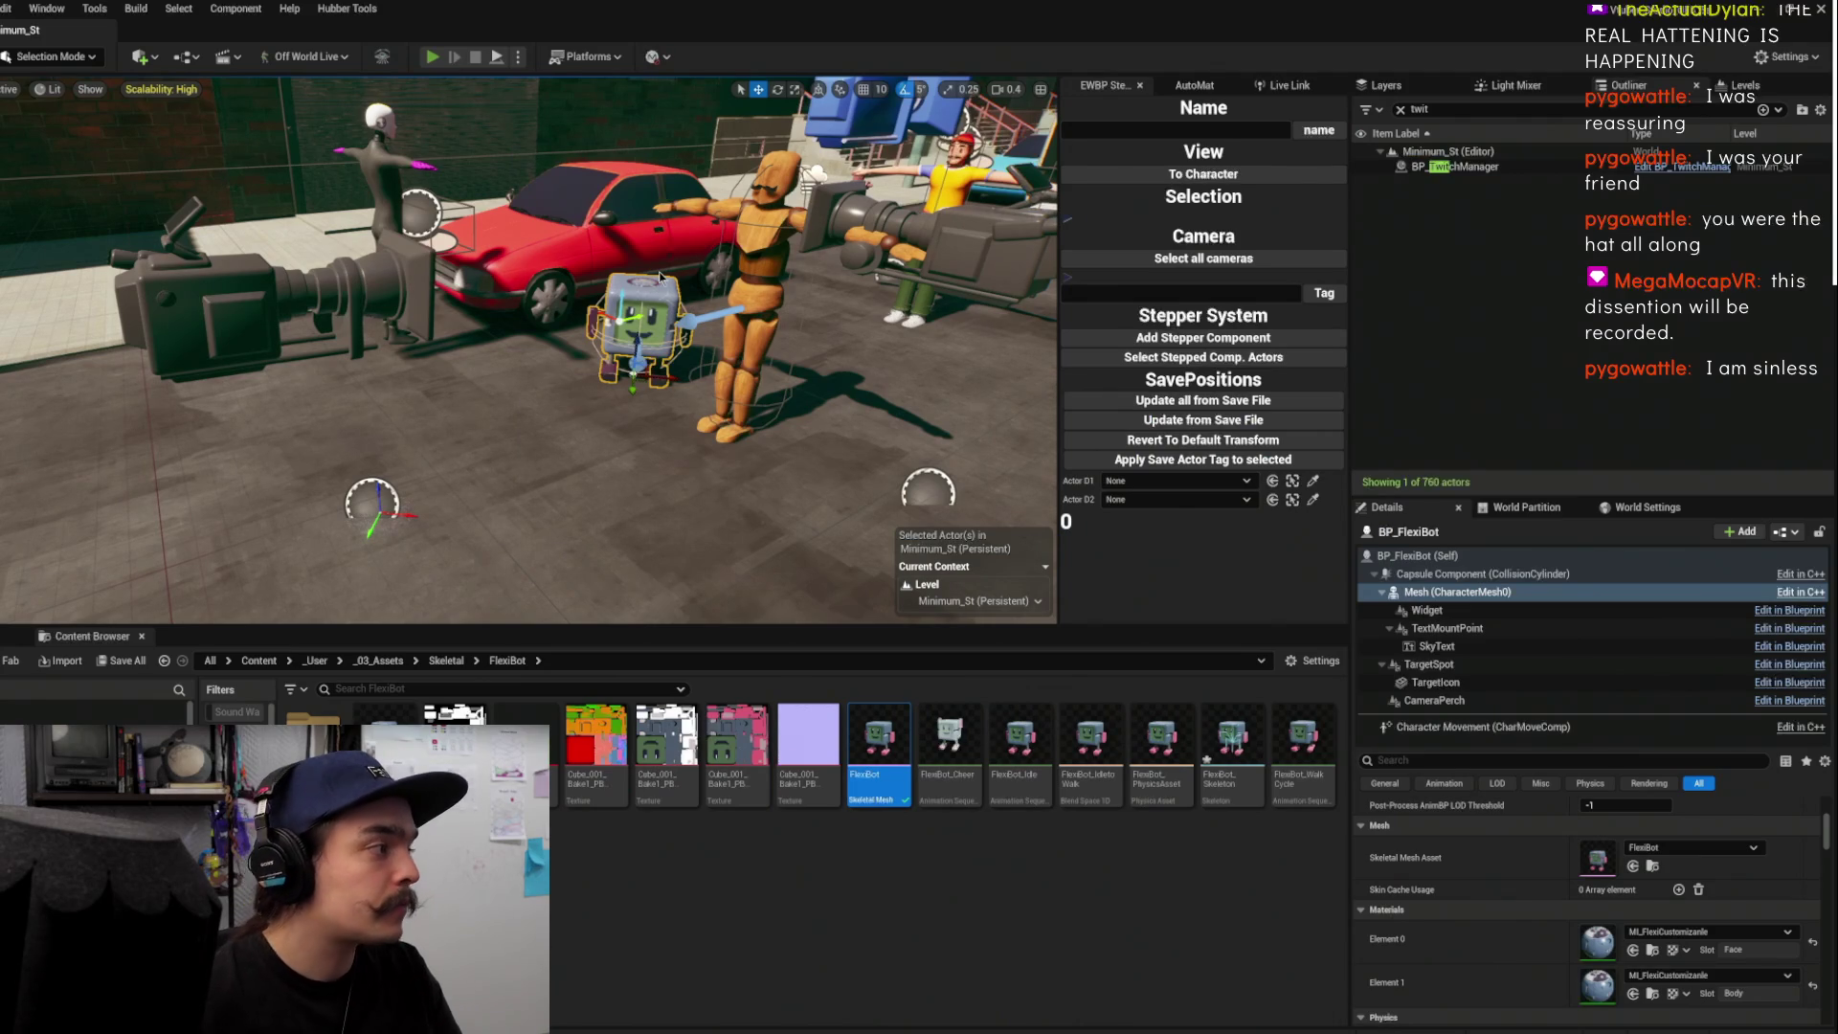
pyautogui.hotkey('alt', 'p')
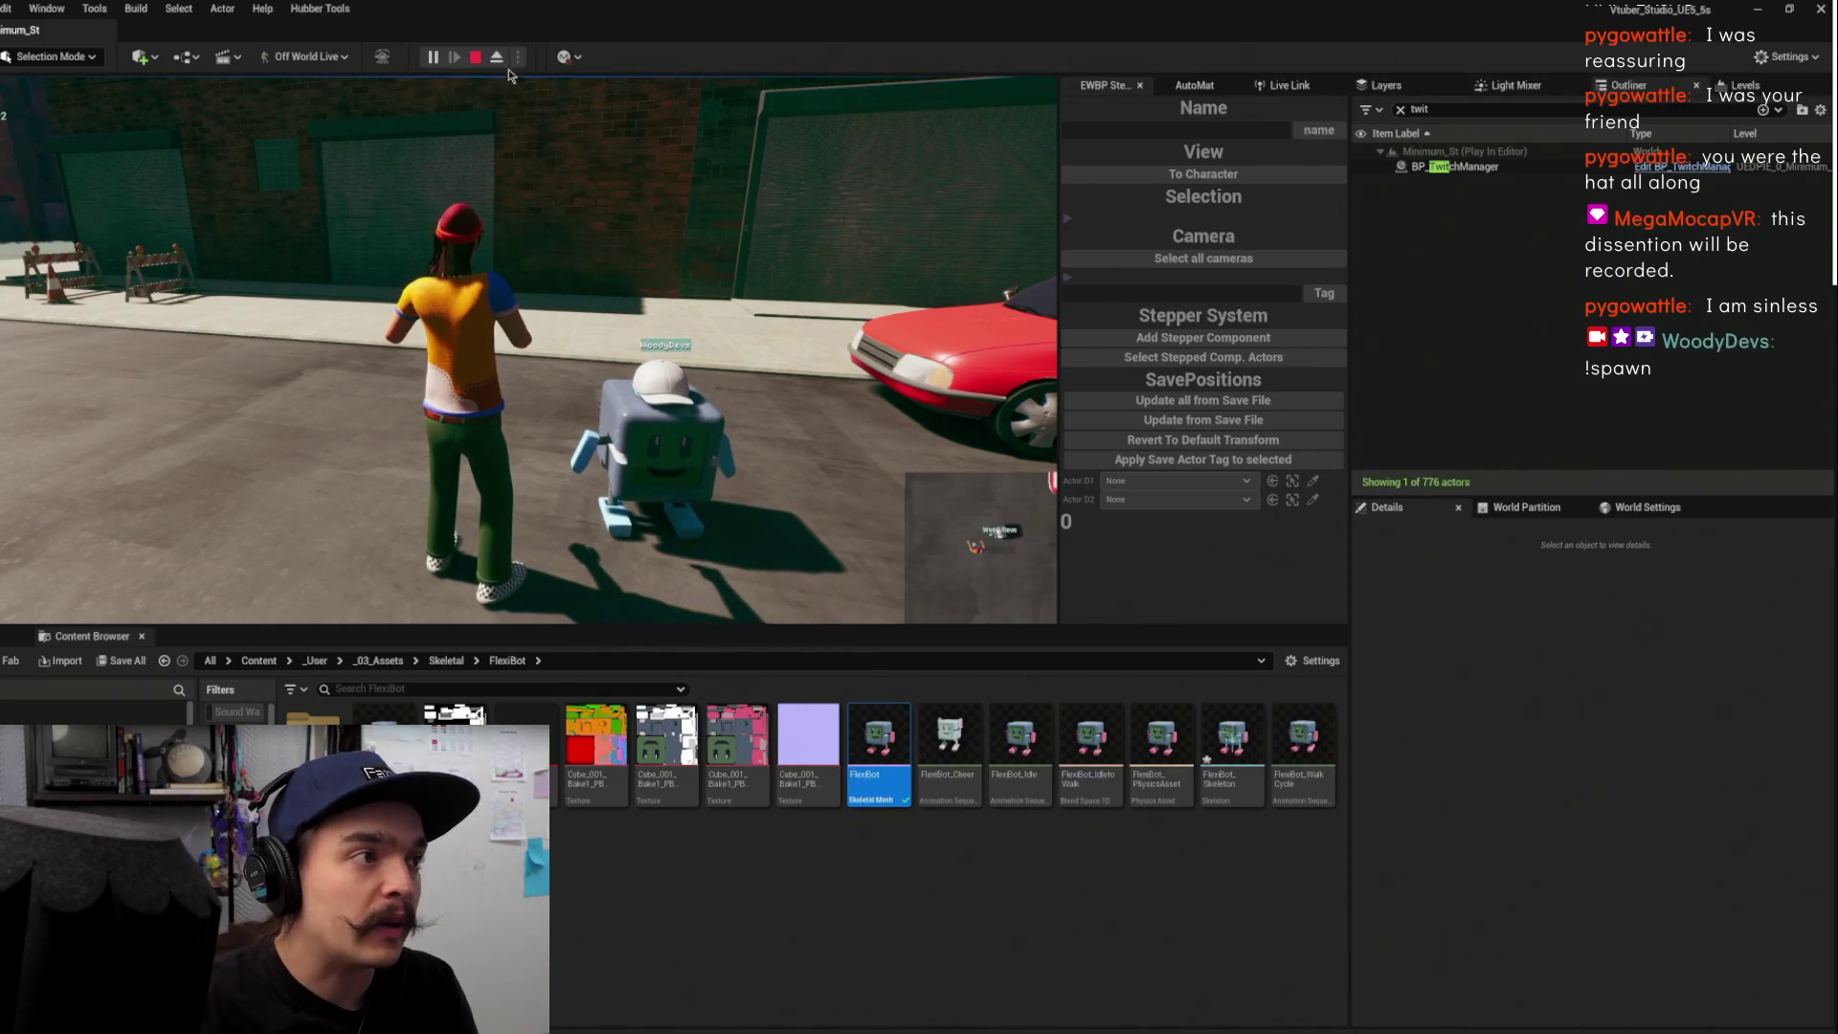
# Click into the running game viewport to take control of the character
pyautogui.click(529, 113)
# Walk the character down the street, then switch the game view to fullscreen with F11
pyautogui.press('w')
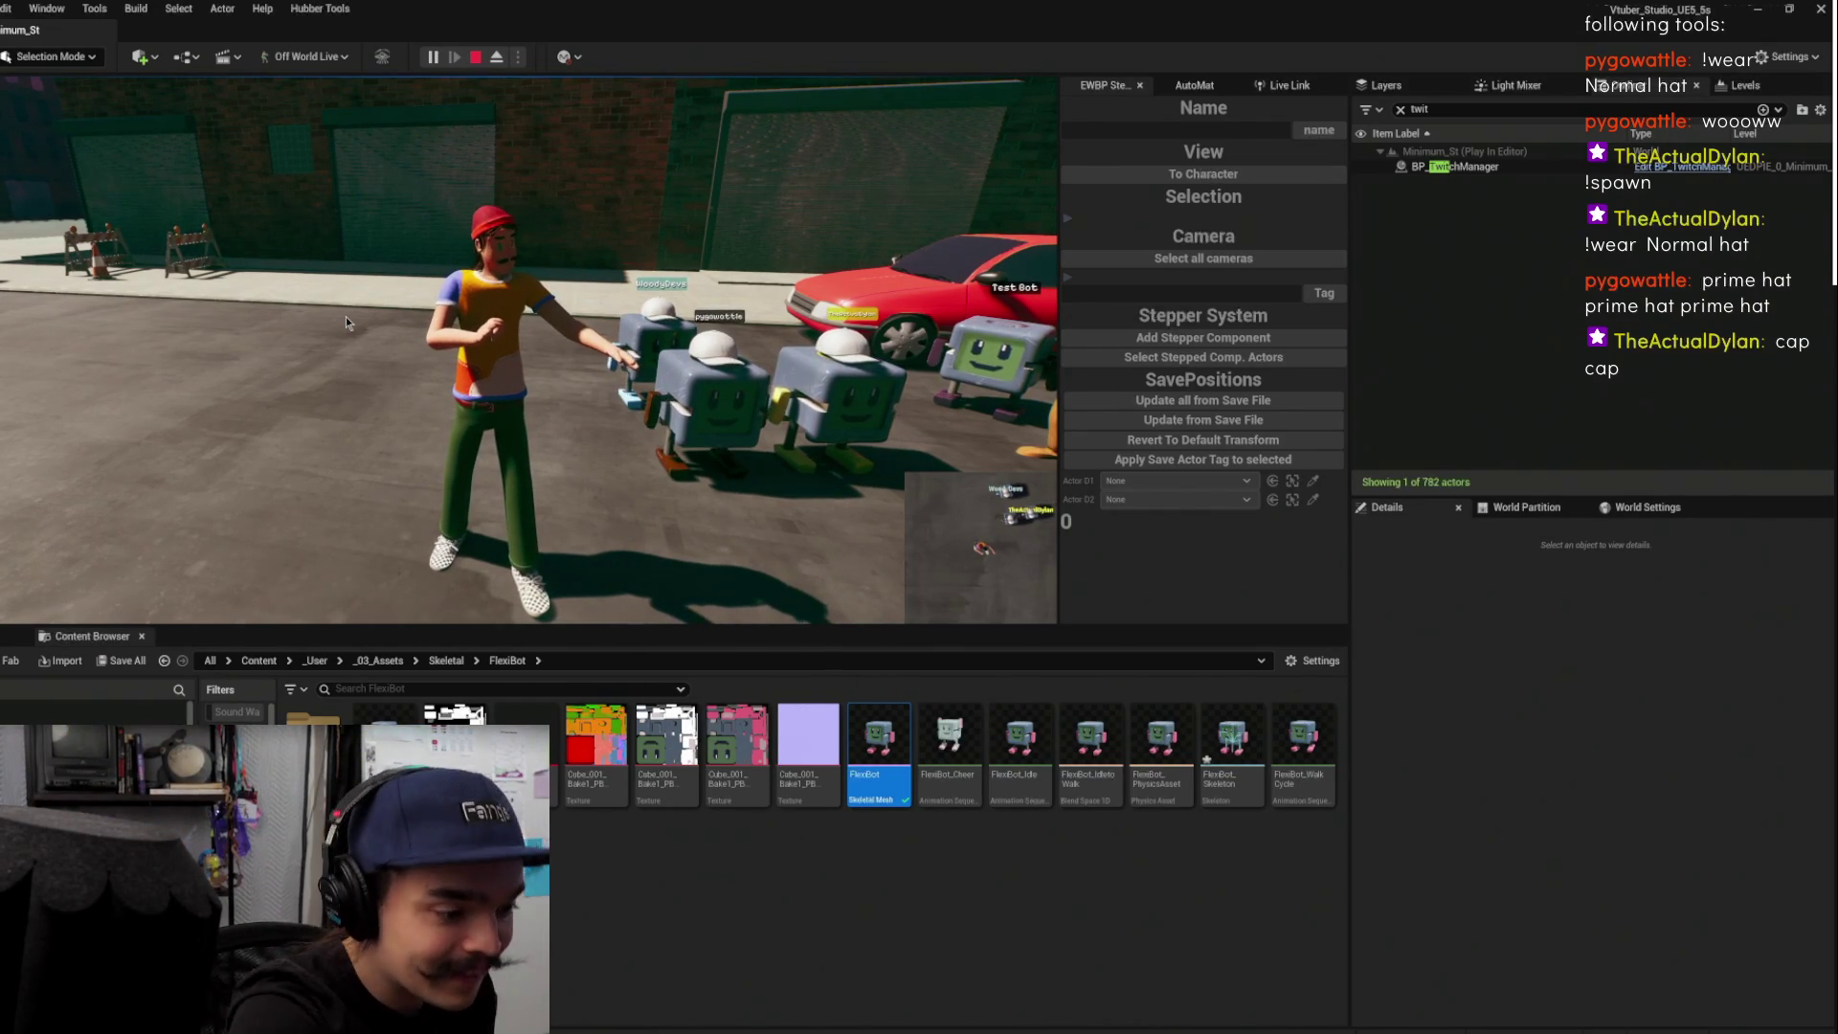
pyautogui.press('F11')
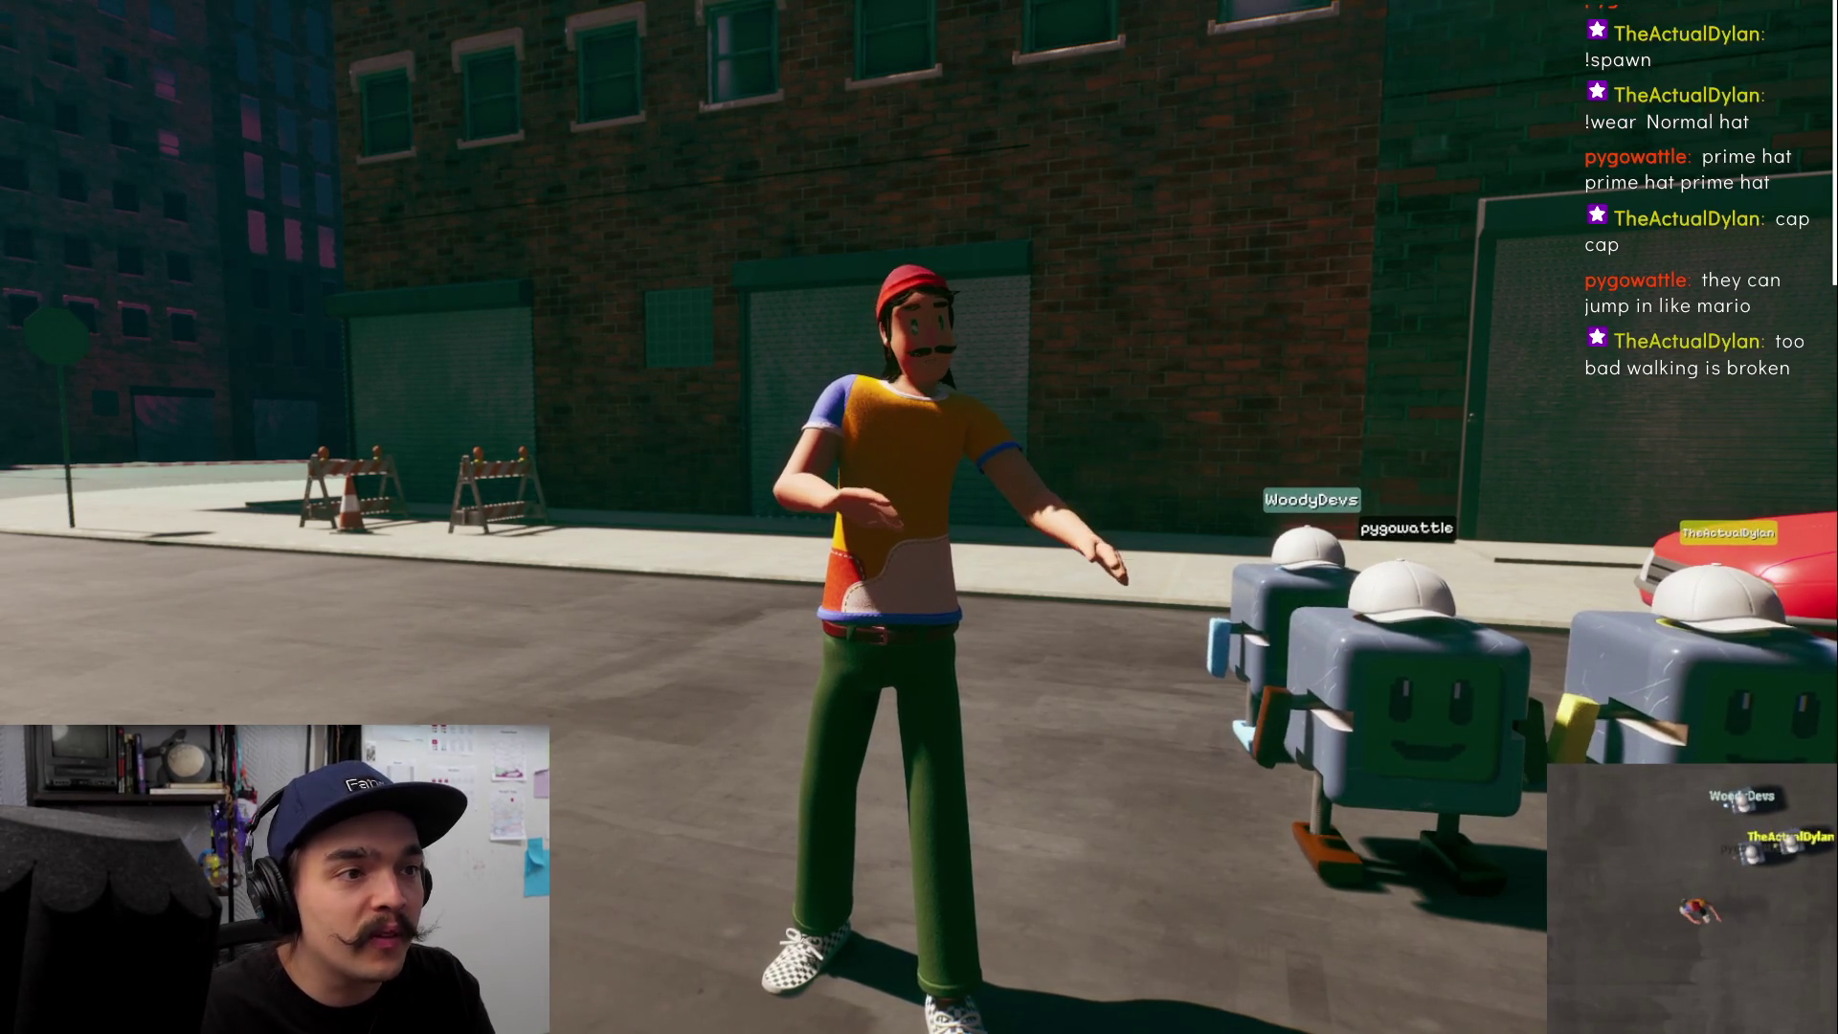
# Walk the character forward down the street toward the capped FlexiBots and yellow taxi
pyautogui.press('w')
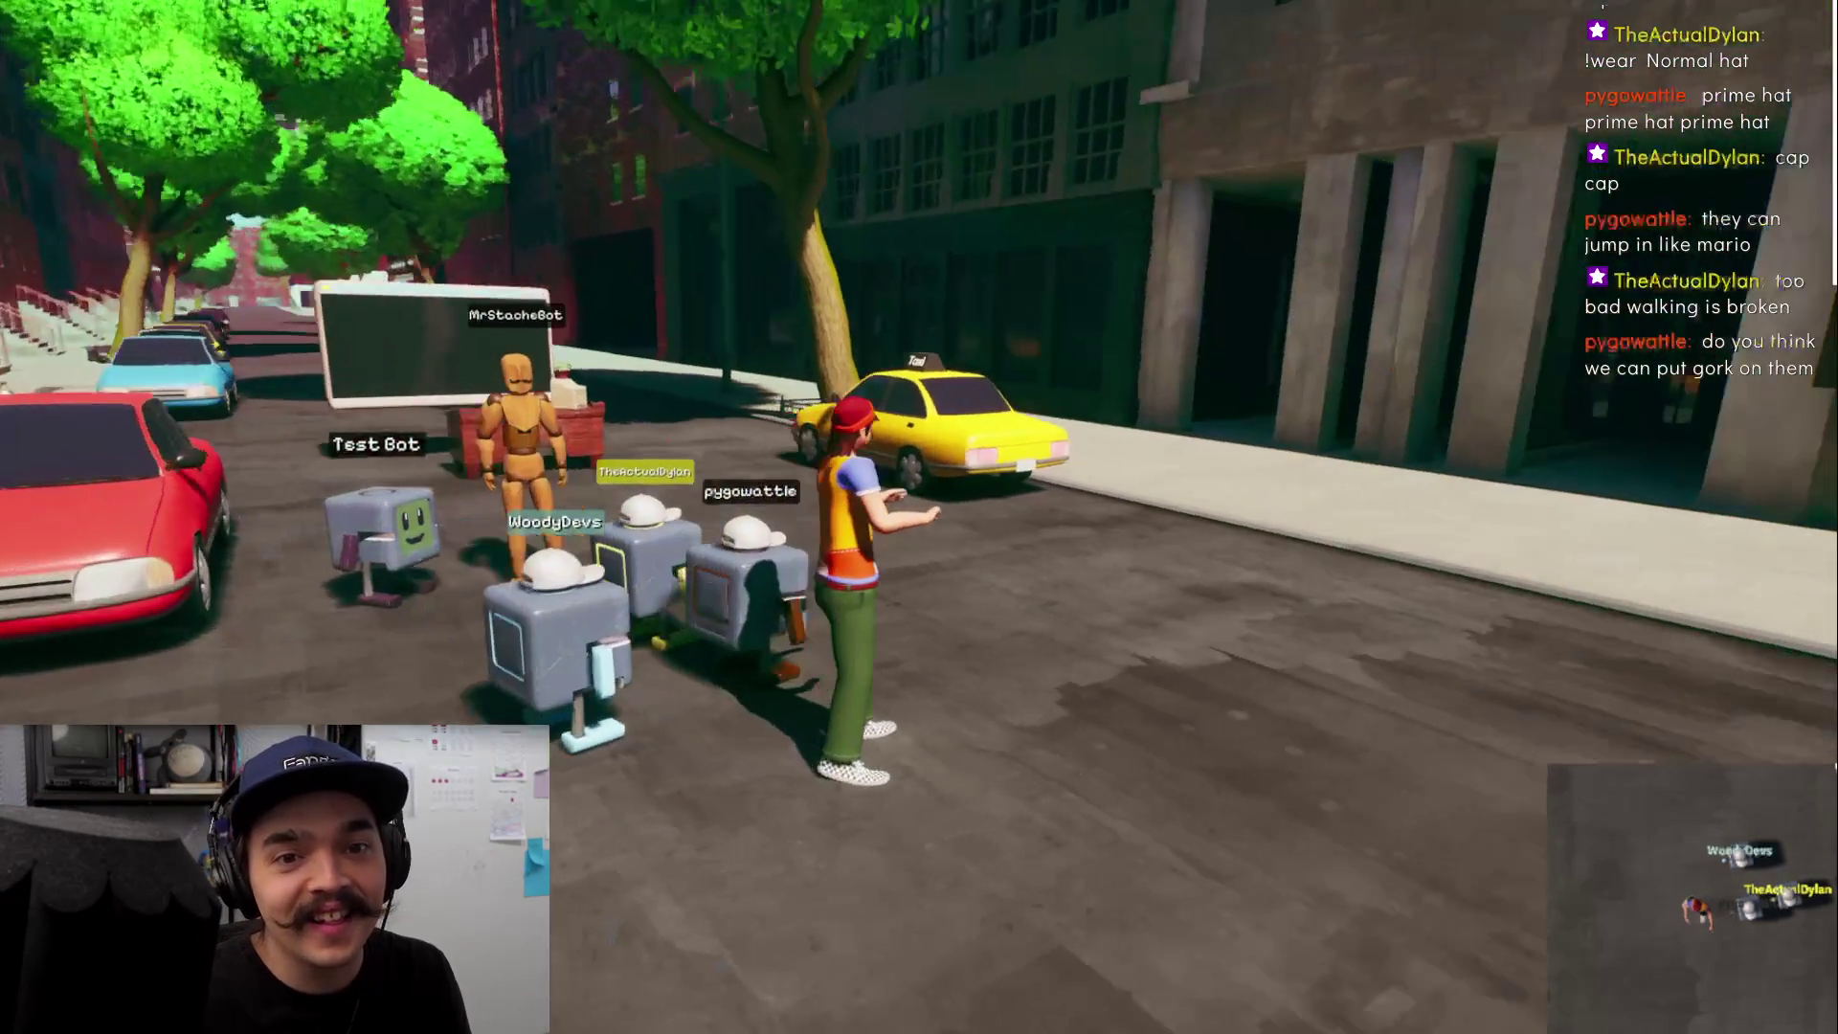
# Run toward the taxi and back, then orbit the camera to view the white-capped bots
pyautogui.press('w')
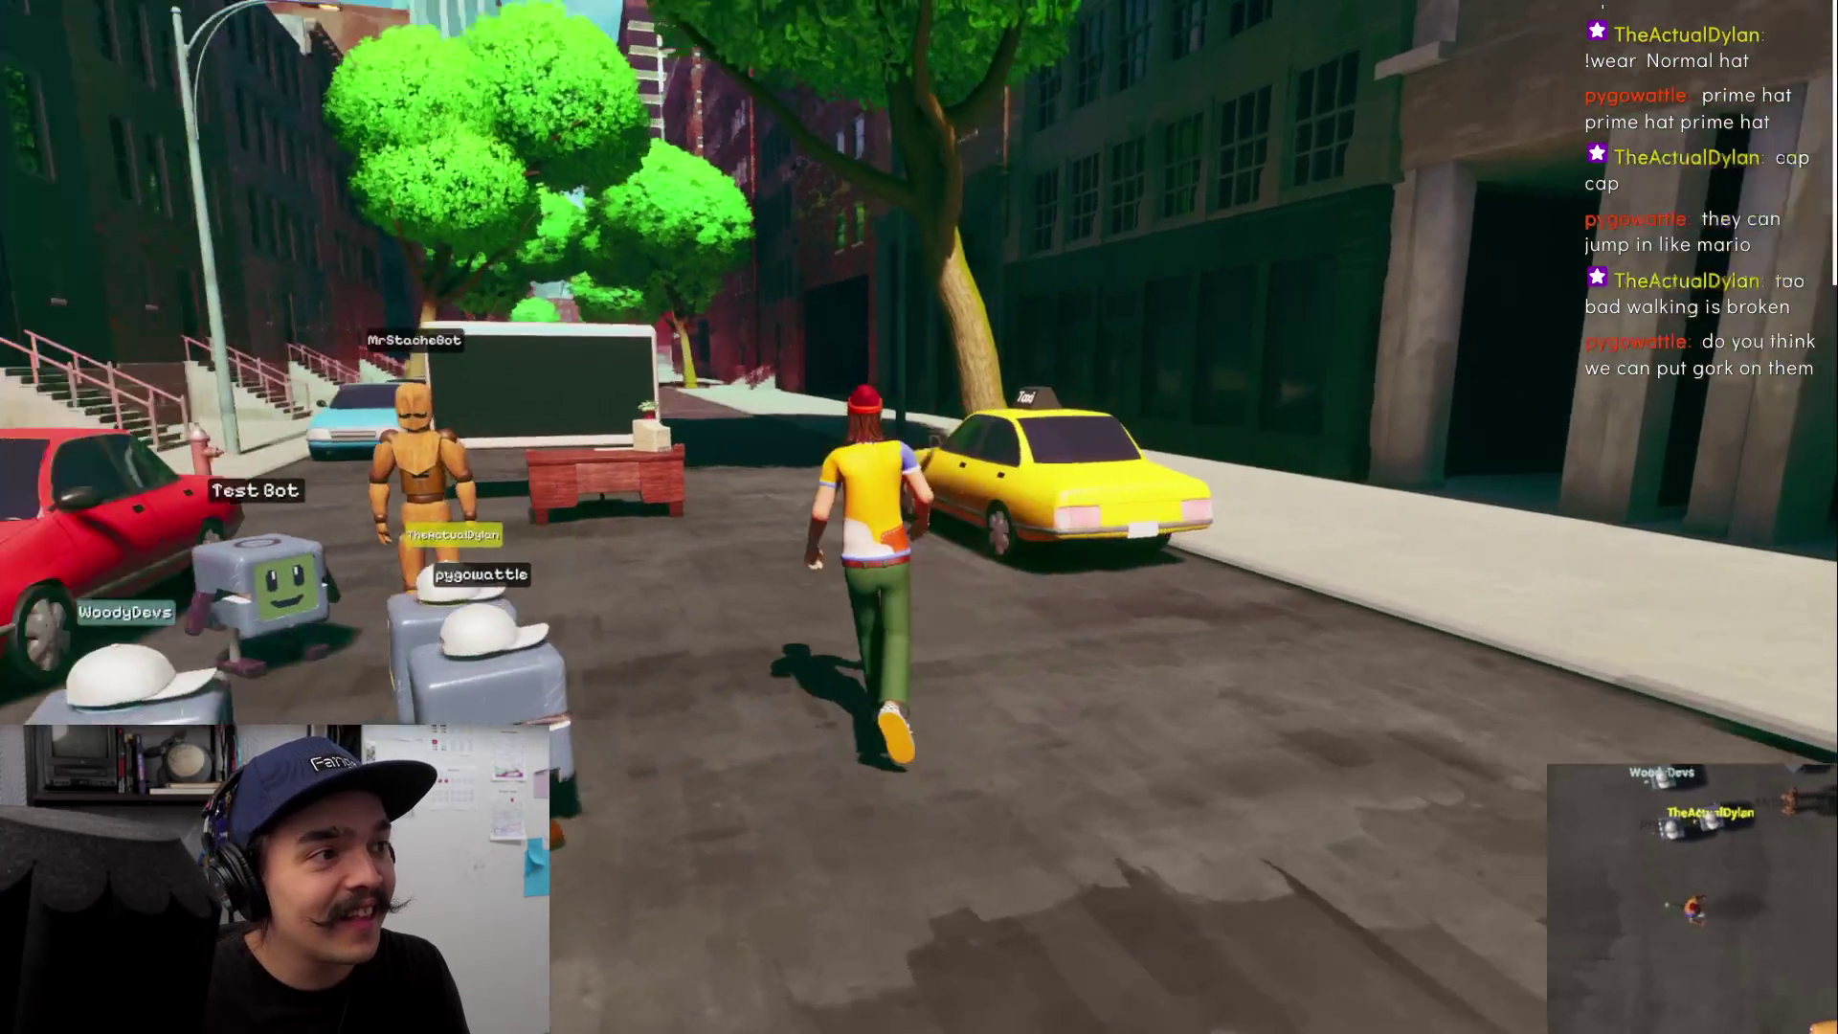
pyautogui.press('s')
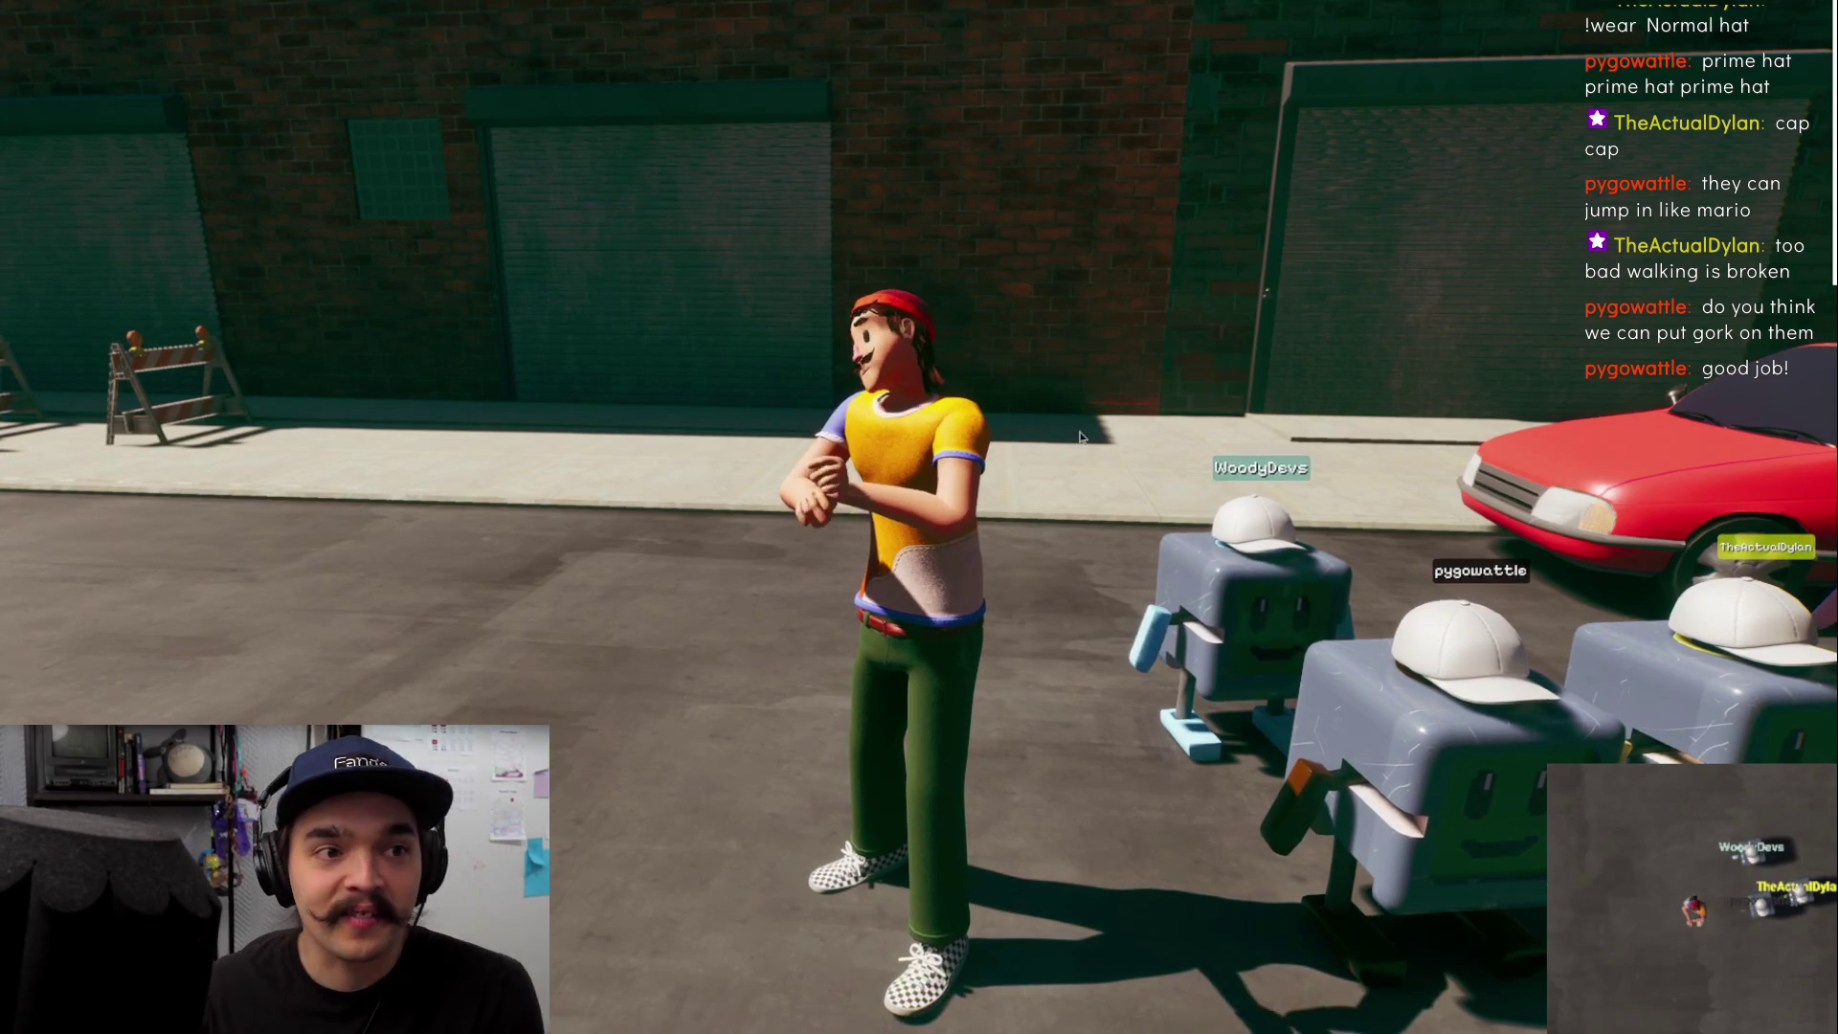
pyautogui.moveTo(1079, 438)
pyautogui.mouseDown()
pyautogui.moveTo(1235, 441)
pyautogui.moveTo(1152, 555)
pyautogui.moveTo(1115, 479)
pyautogui.mouseUp()
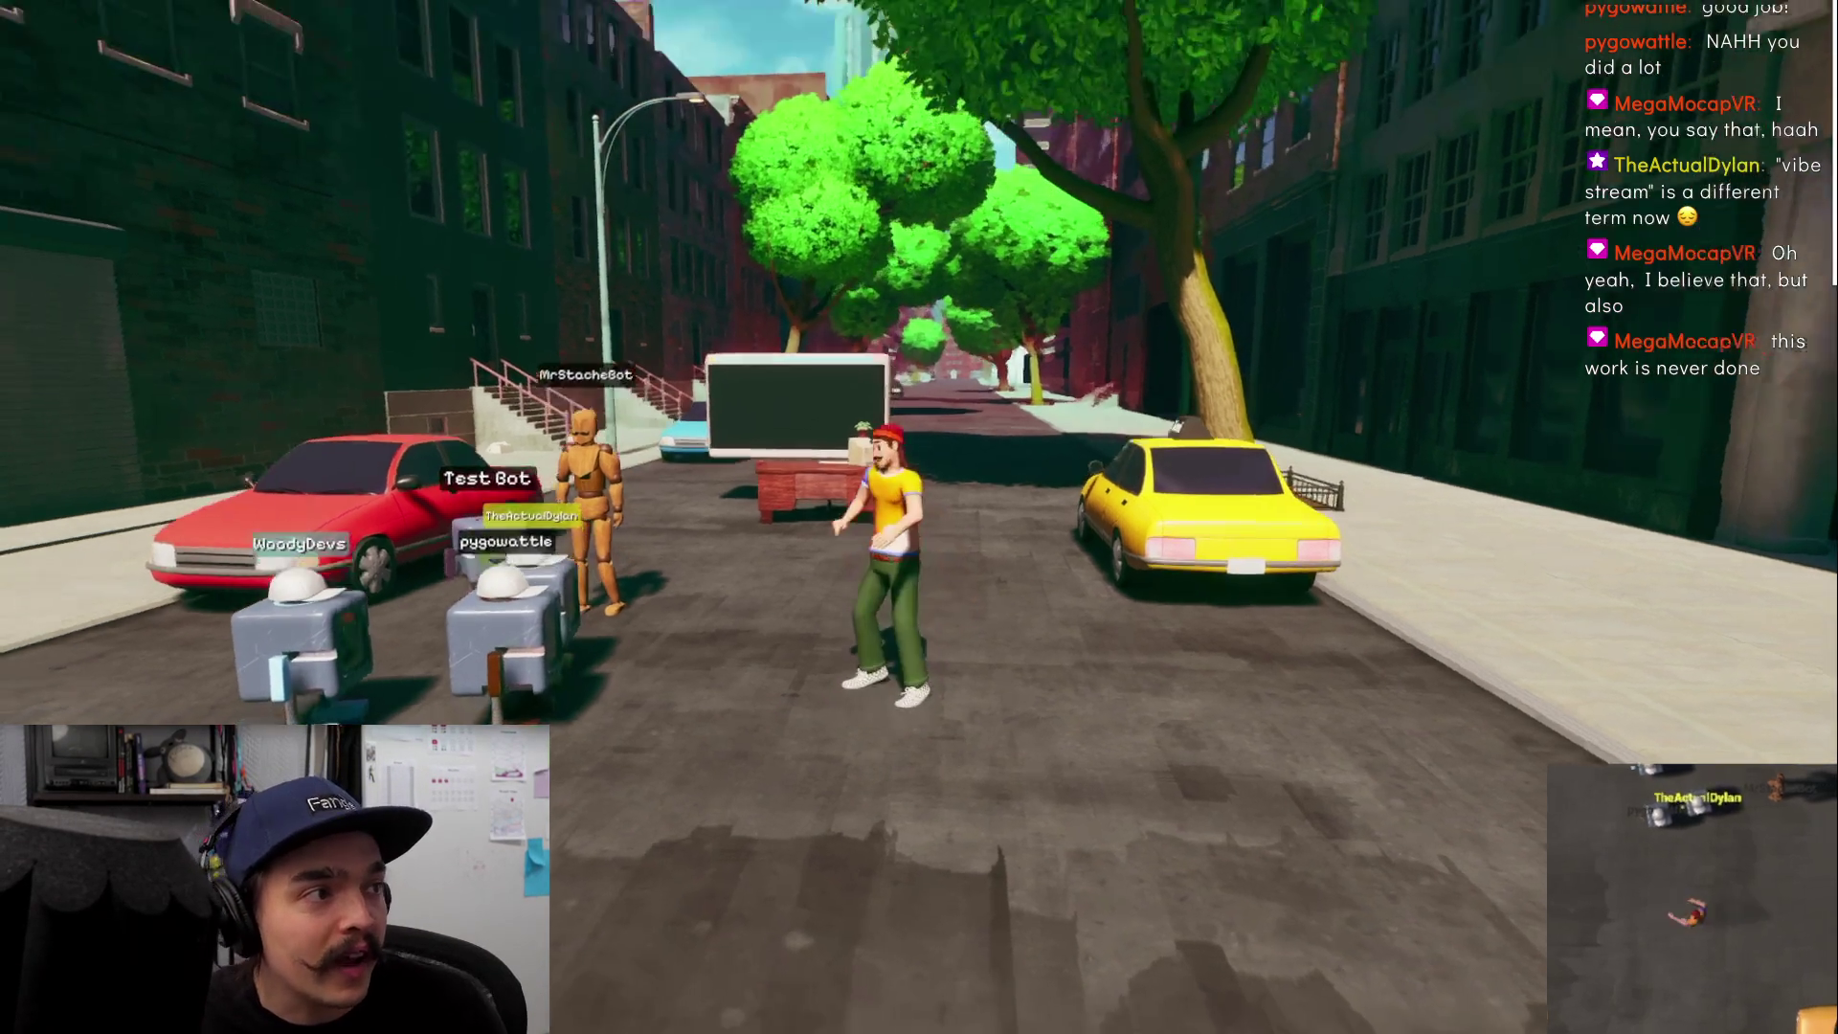
# Run forward and left to the wooden mannequin and Test Bot beside the red car
pyautogui.press('w')
pyautogui.press('a')
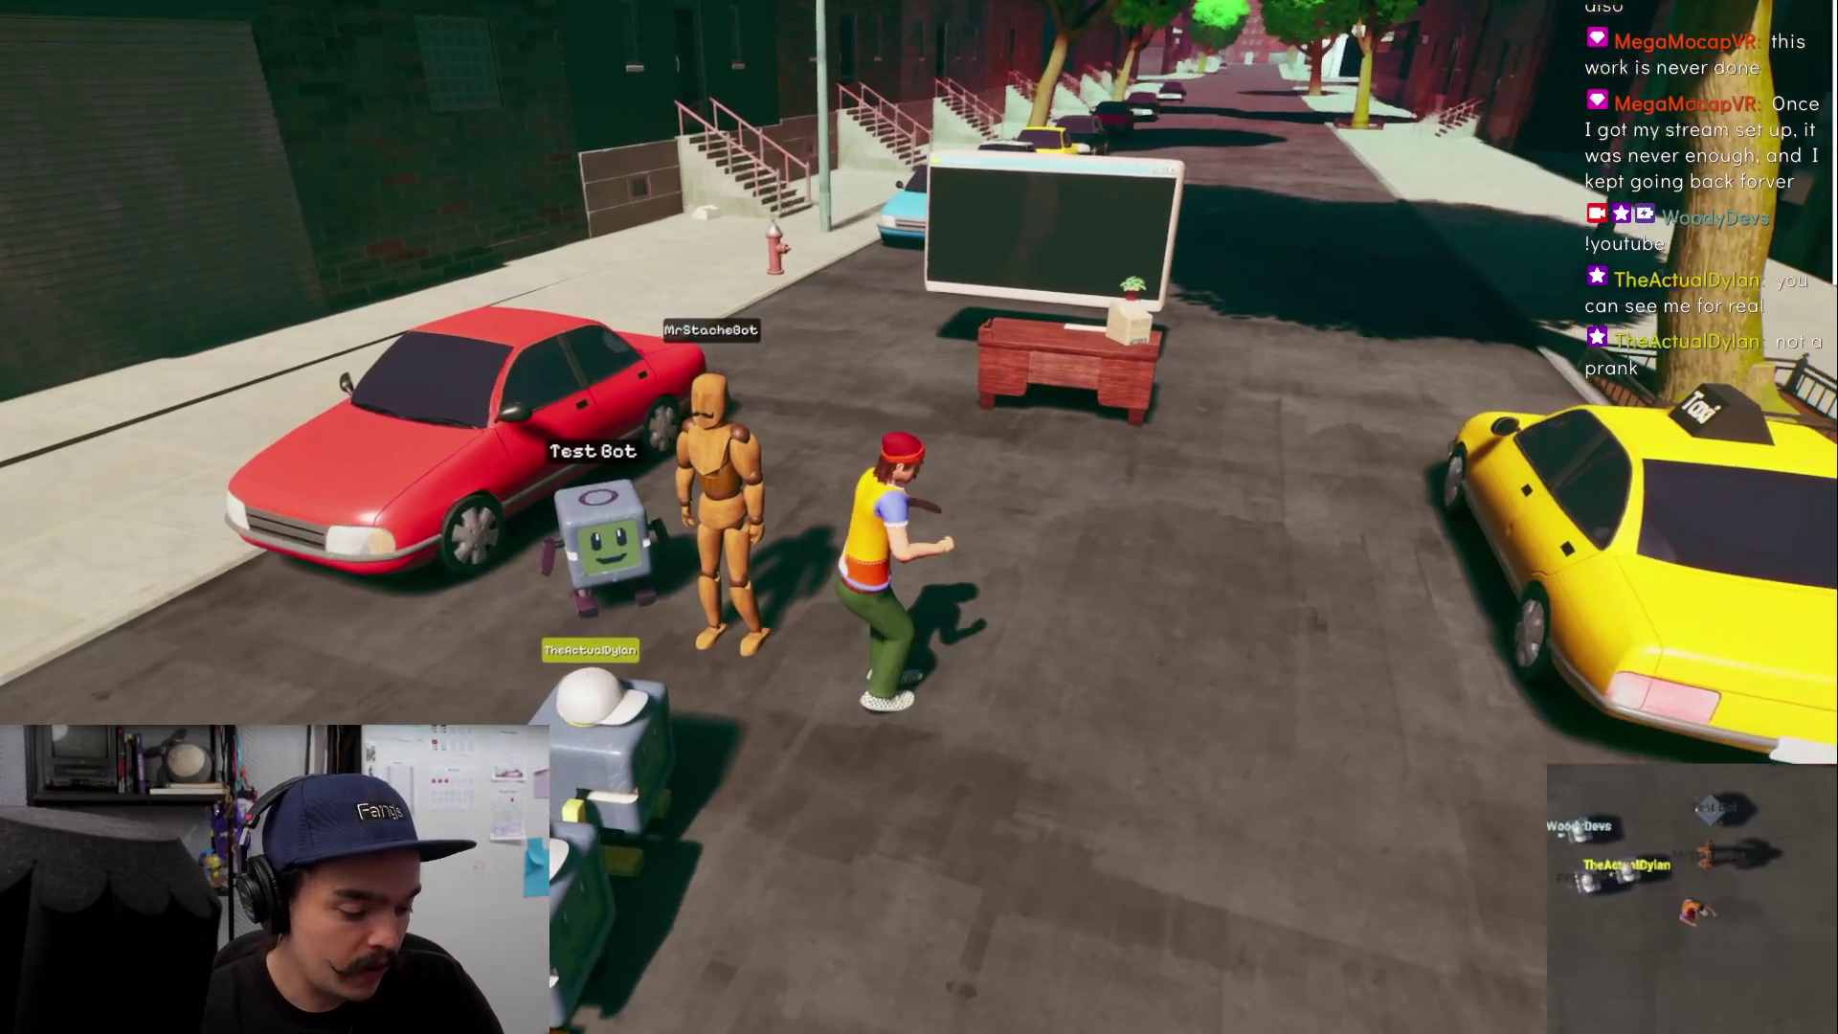
# Exit the fullscreen game view back to the editor layout with F11
pyautogui.press('F11')
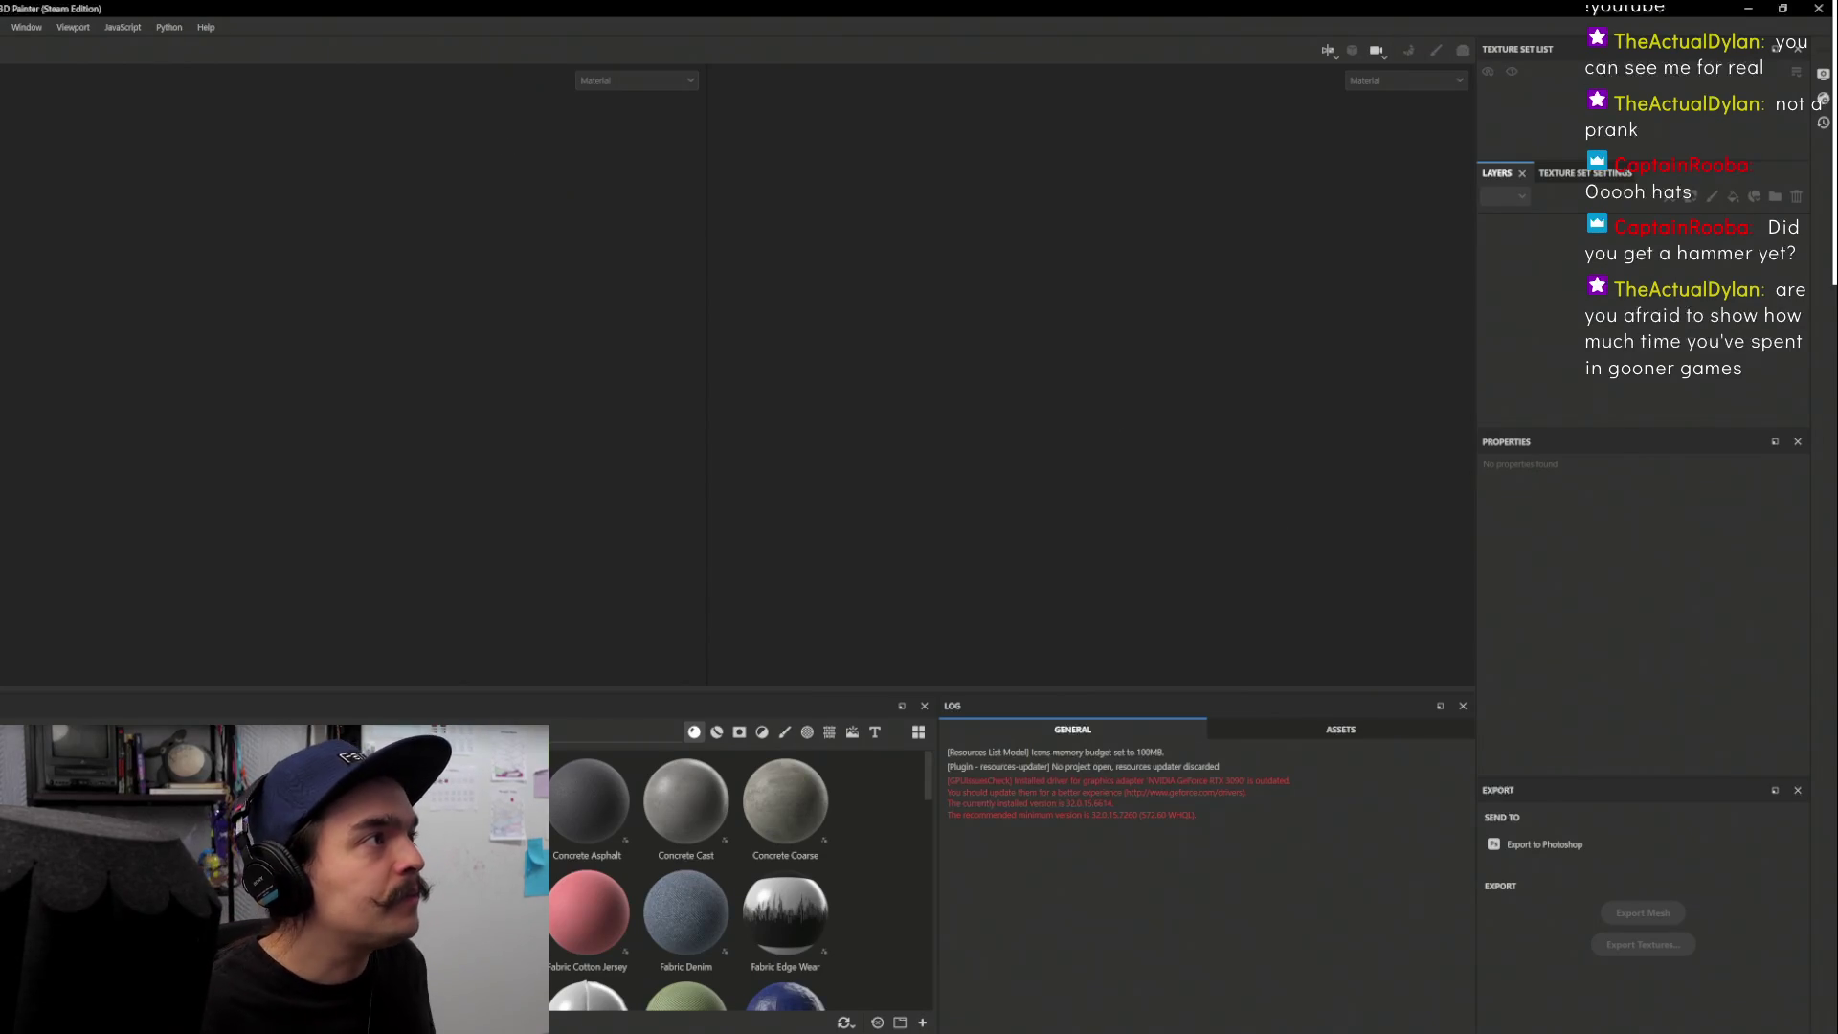
# Open the recent BaseBallHat project and frame the pink cap in the viewport
pyautogui.click(2, 27)
pyautogui.moveTo(38, 80)
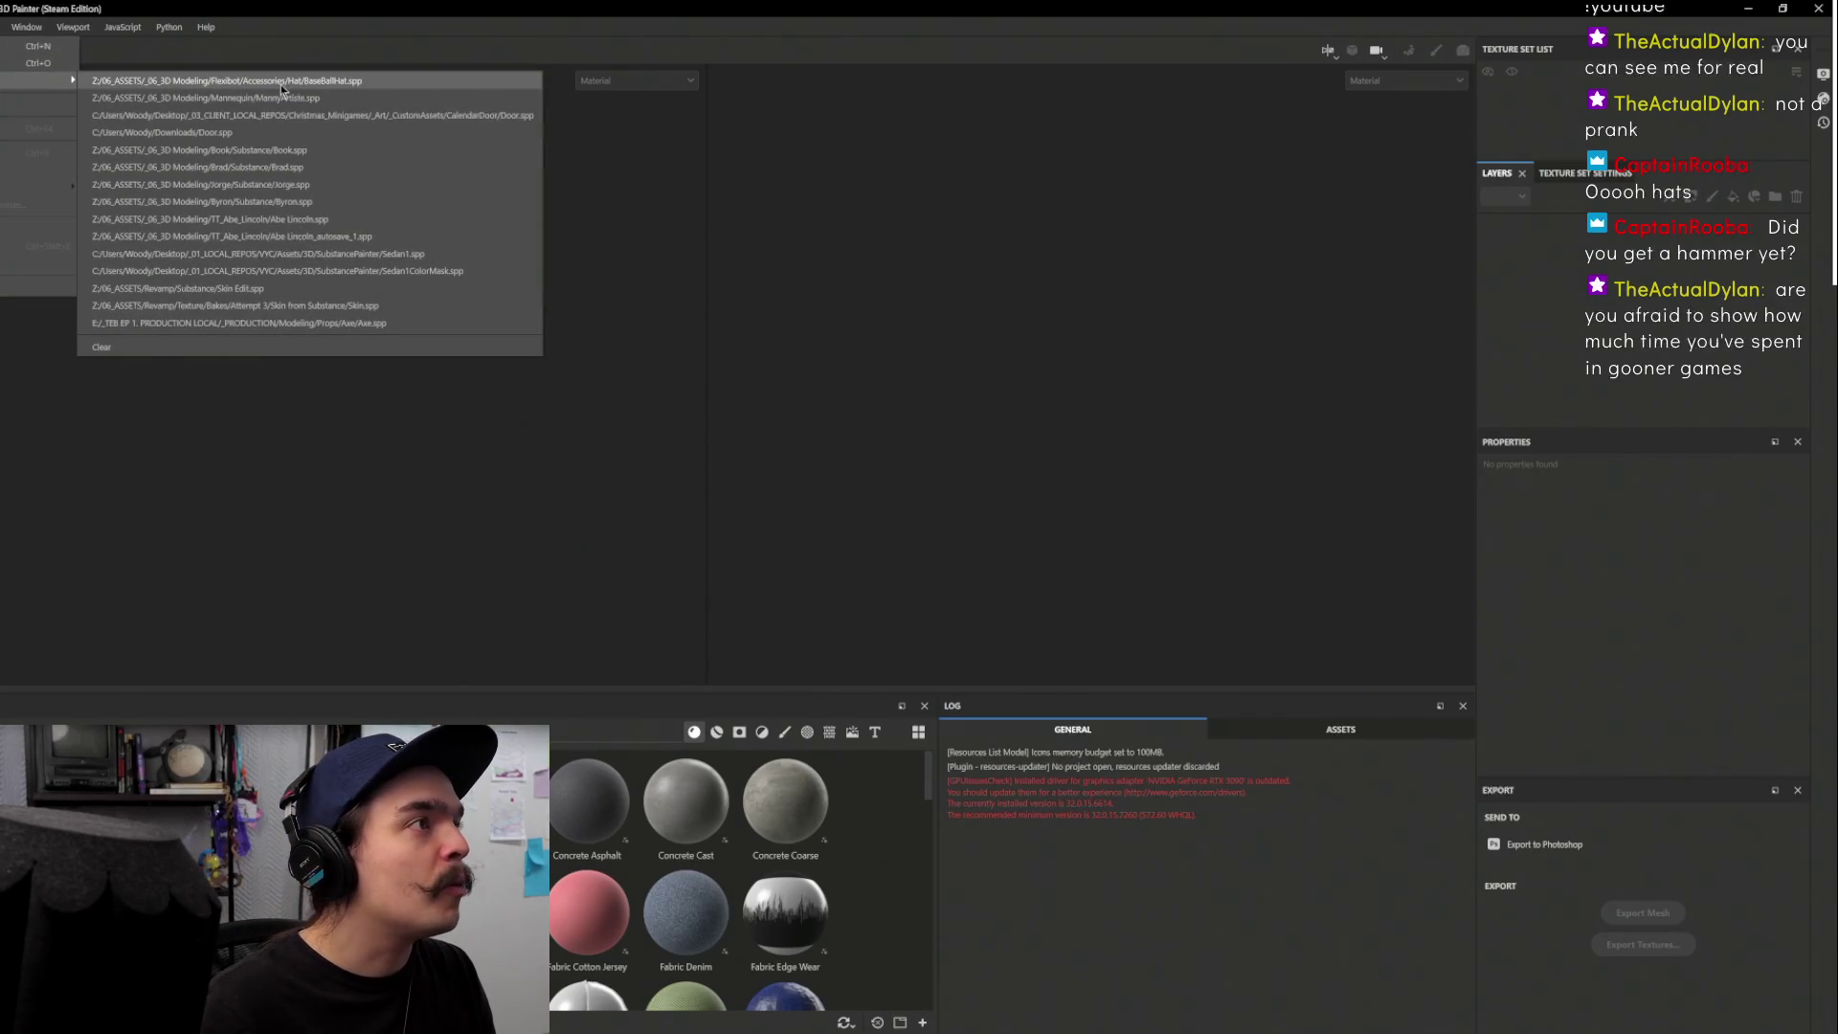
pyautogui.click(279, 85)
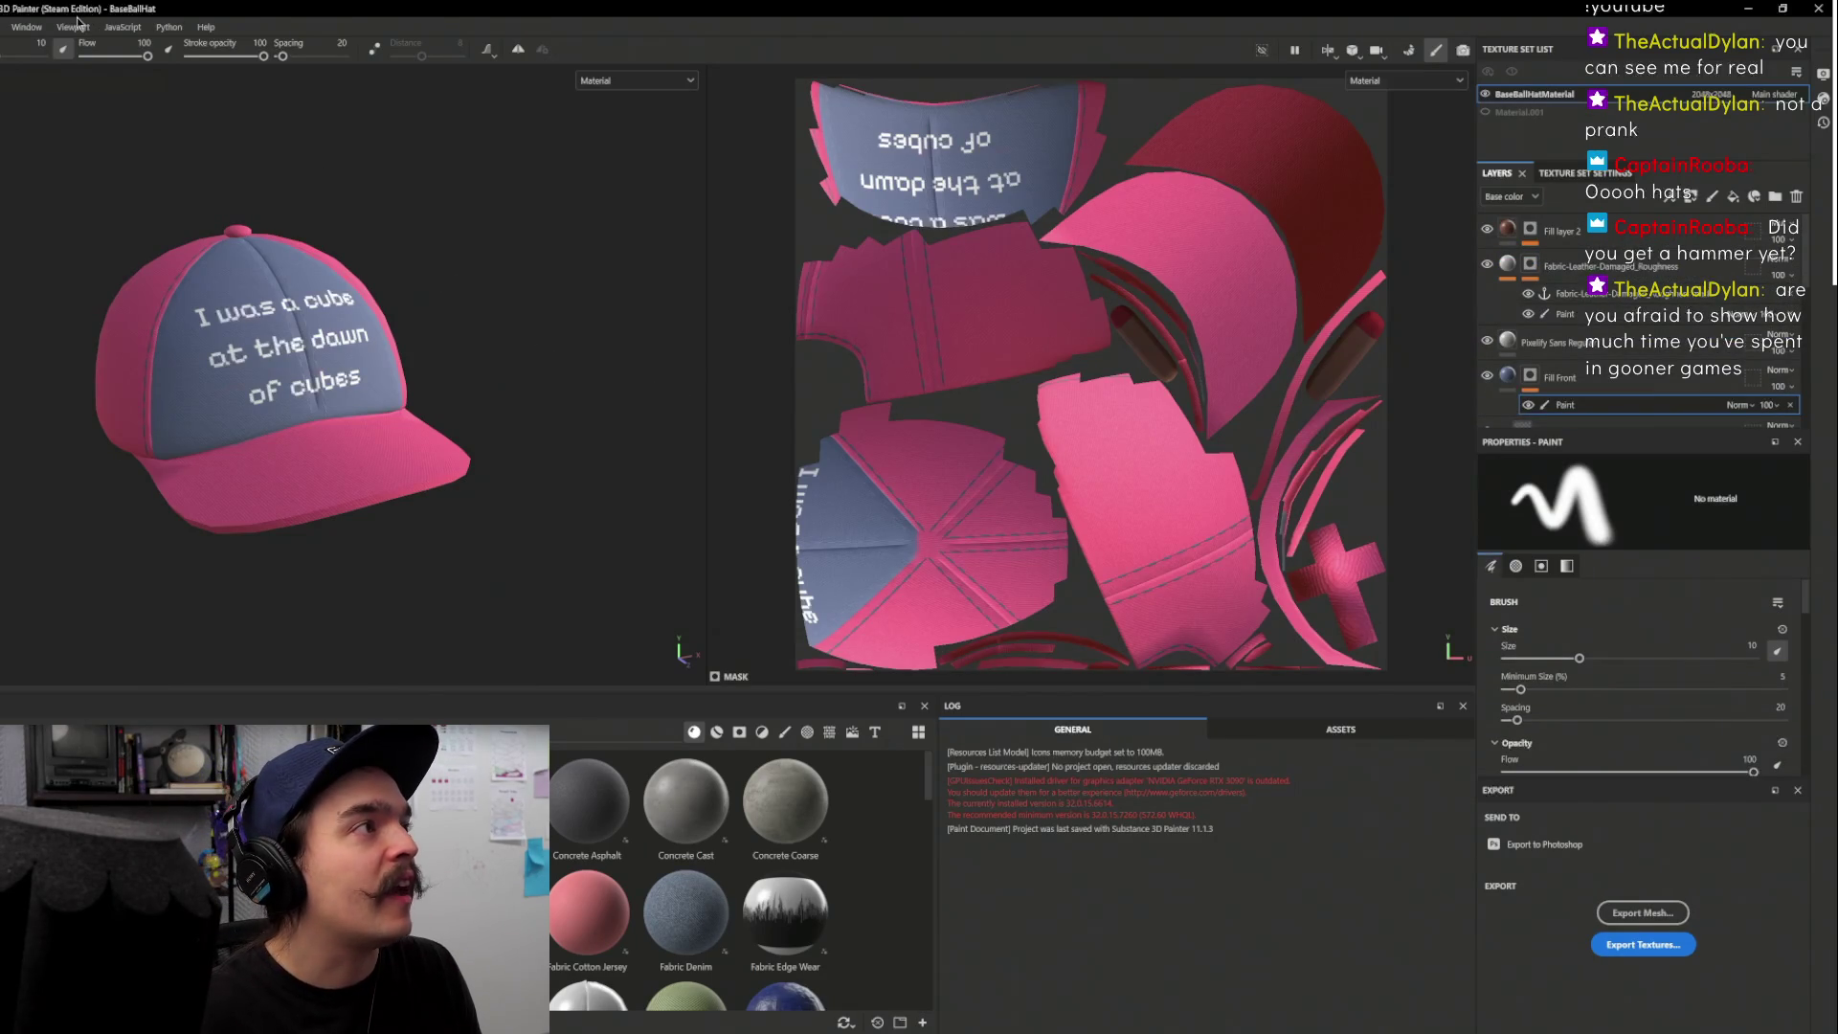
pyautogui.press('f')
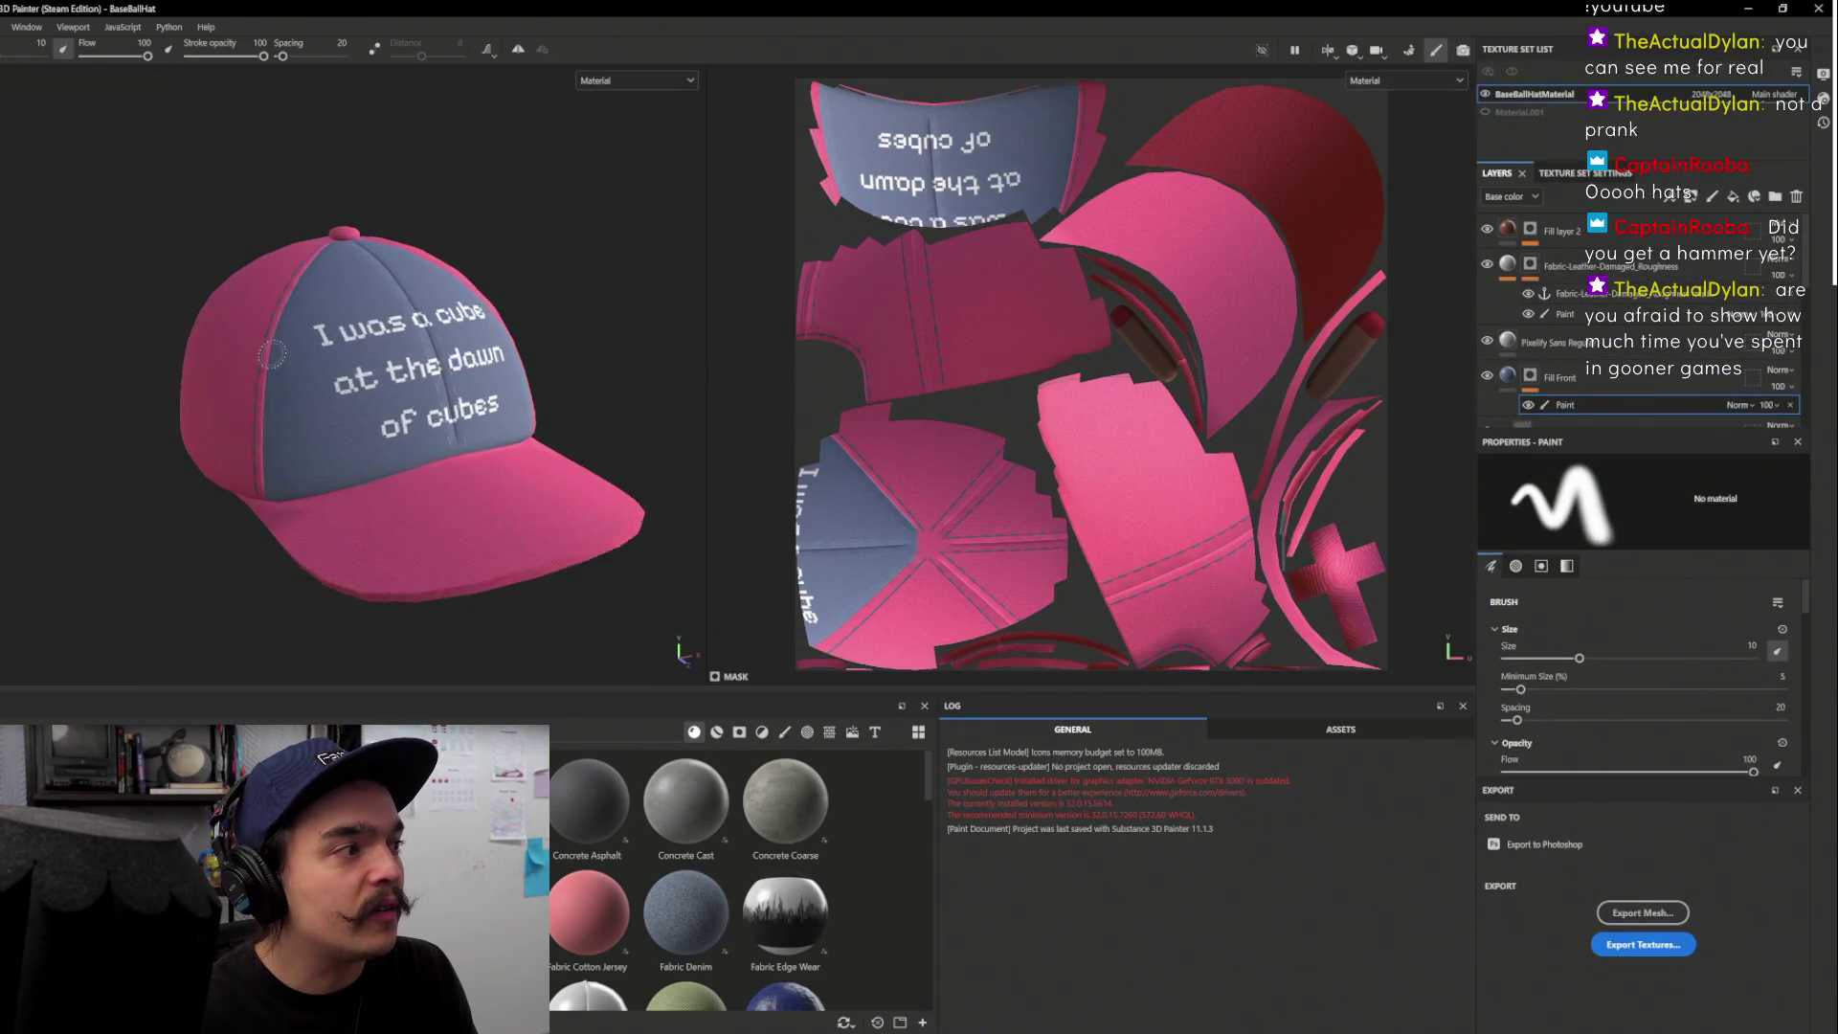
# Orbit around the pink cap and scroll through its layers to review them
pyautogui.moveTo(285, 360)
pyautogui.mouseDown()
pyautogui.moveTo(545, 336)
pyautogui.moveTo(156, 346)
pyautogui.moveTo(287, 450)
pyautogui.moveTo(543, 544)
pyautogui.moveTo(450, 450)
pyautogui.moveTo(599, 406)
pyautogui.moveTo(429, 377)
pyautogui.mouseUp()
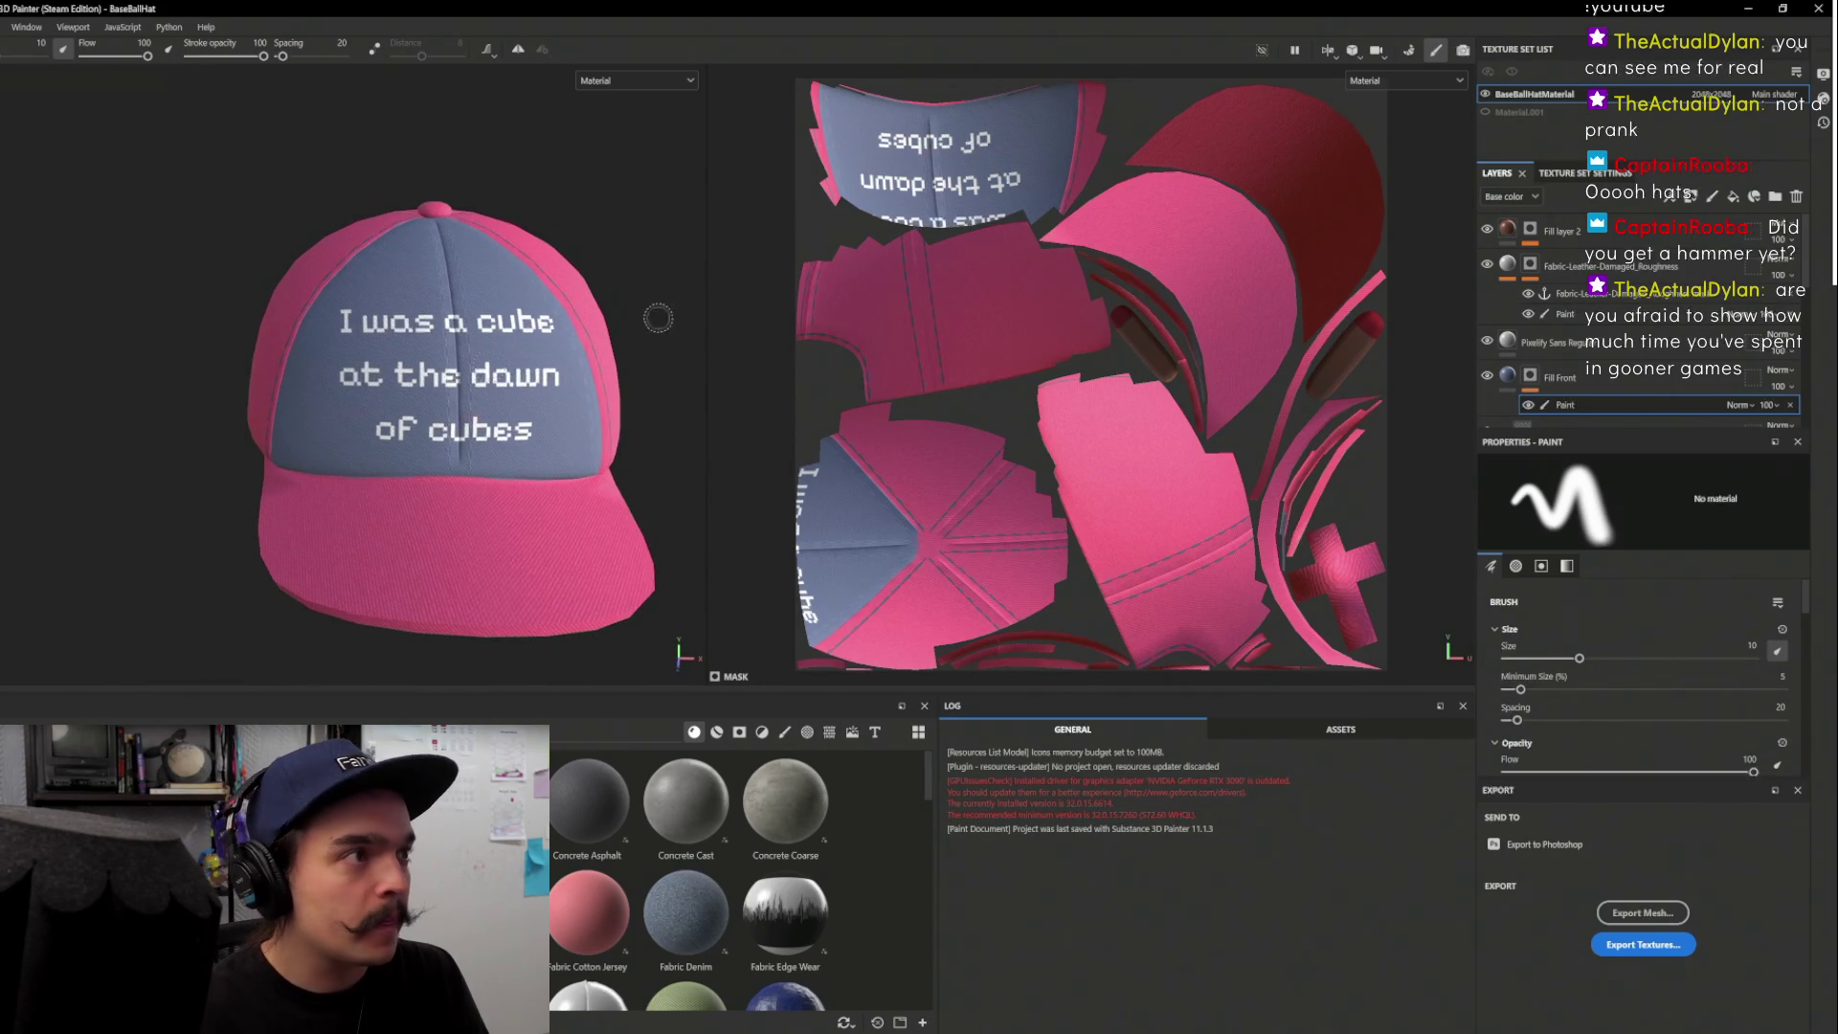
pyautogui.scroll(-5, 1574, 327)
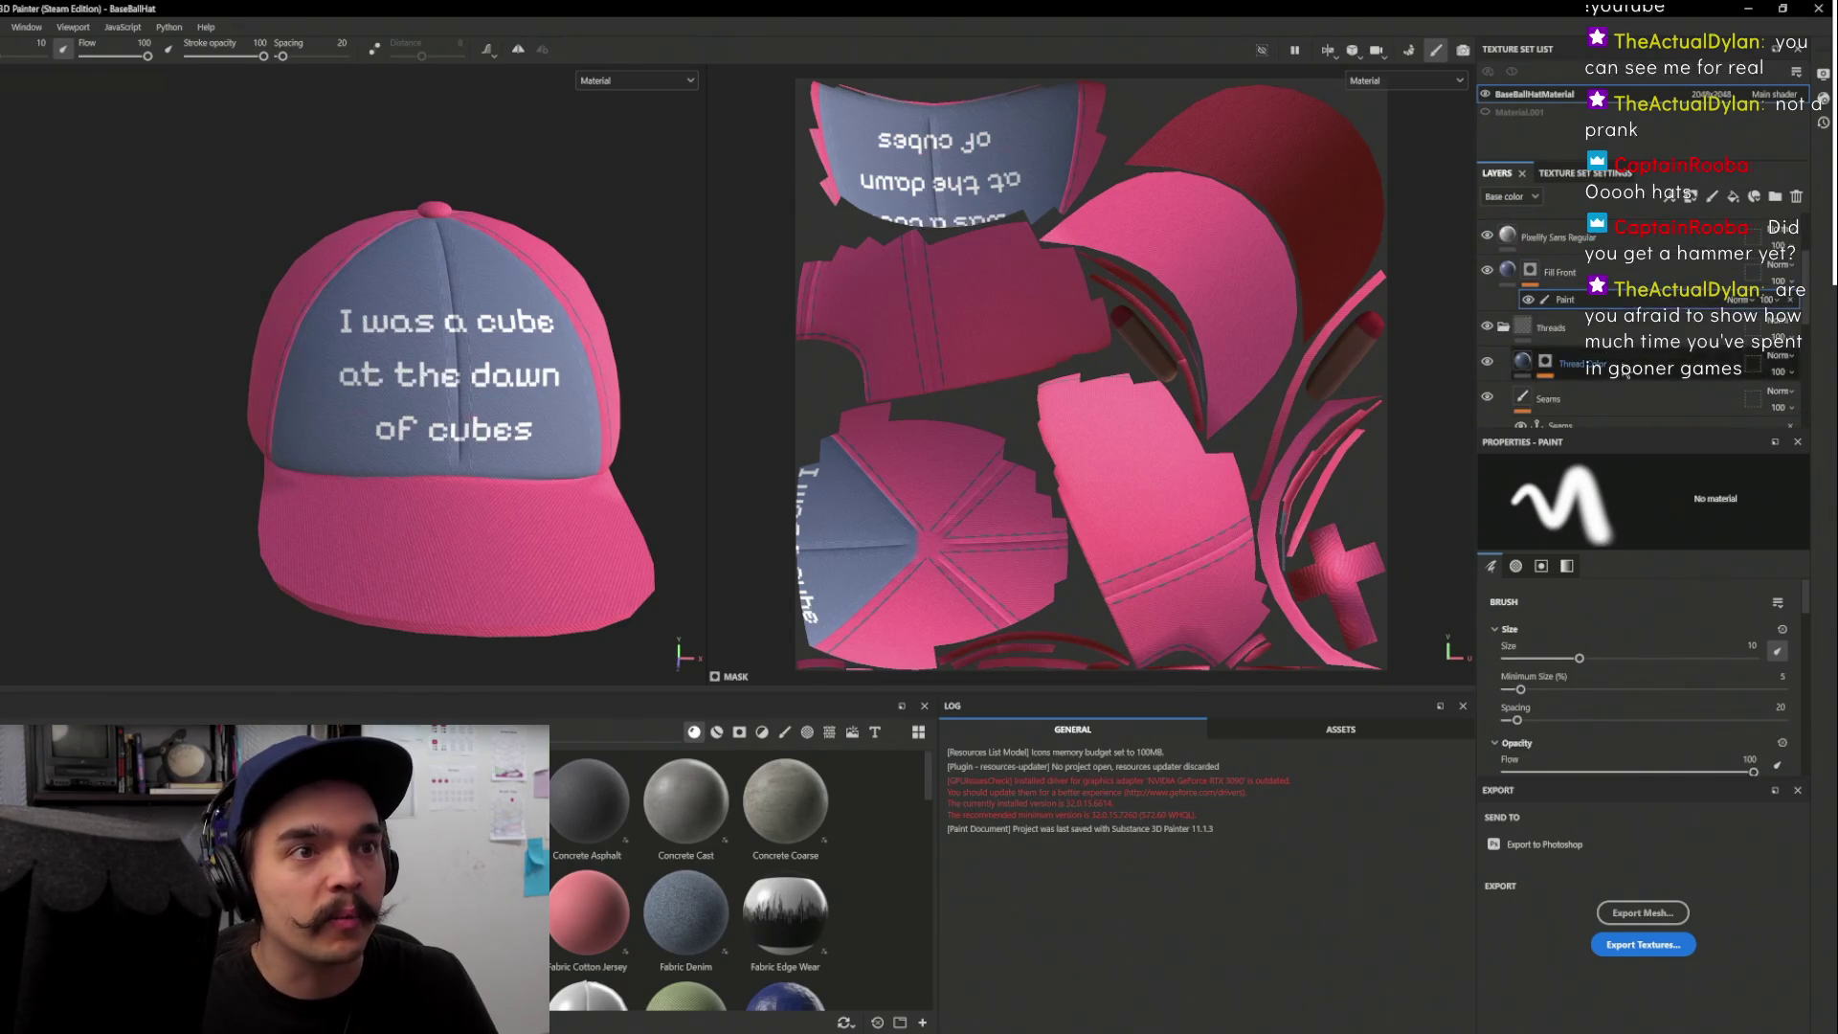
pyautogui.scroll(-6, 1575, 327)
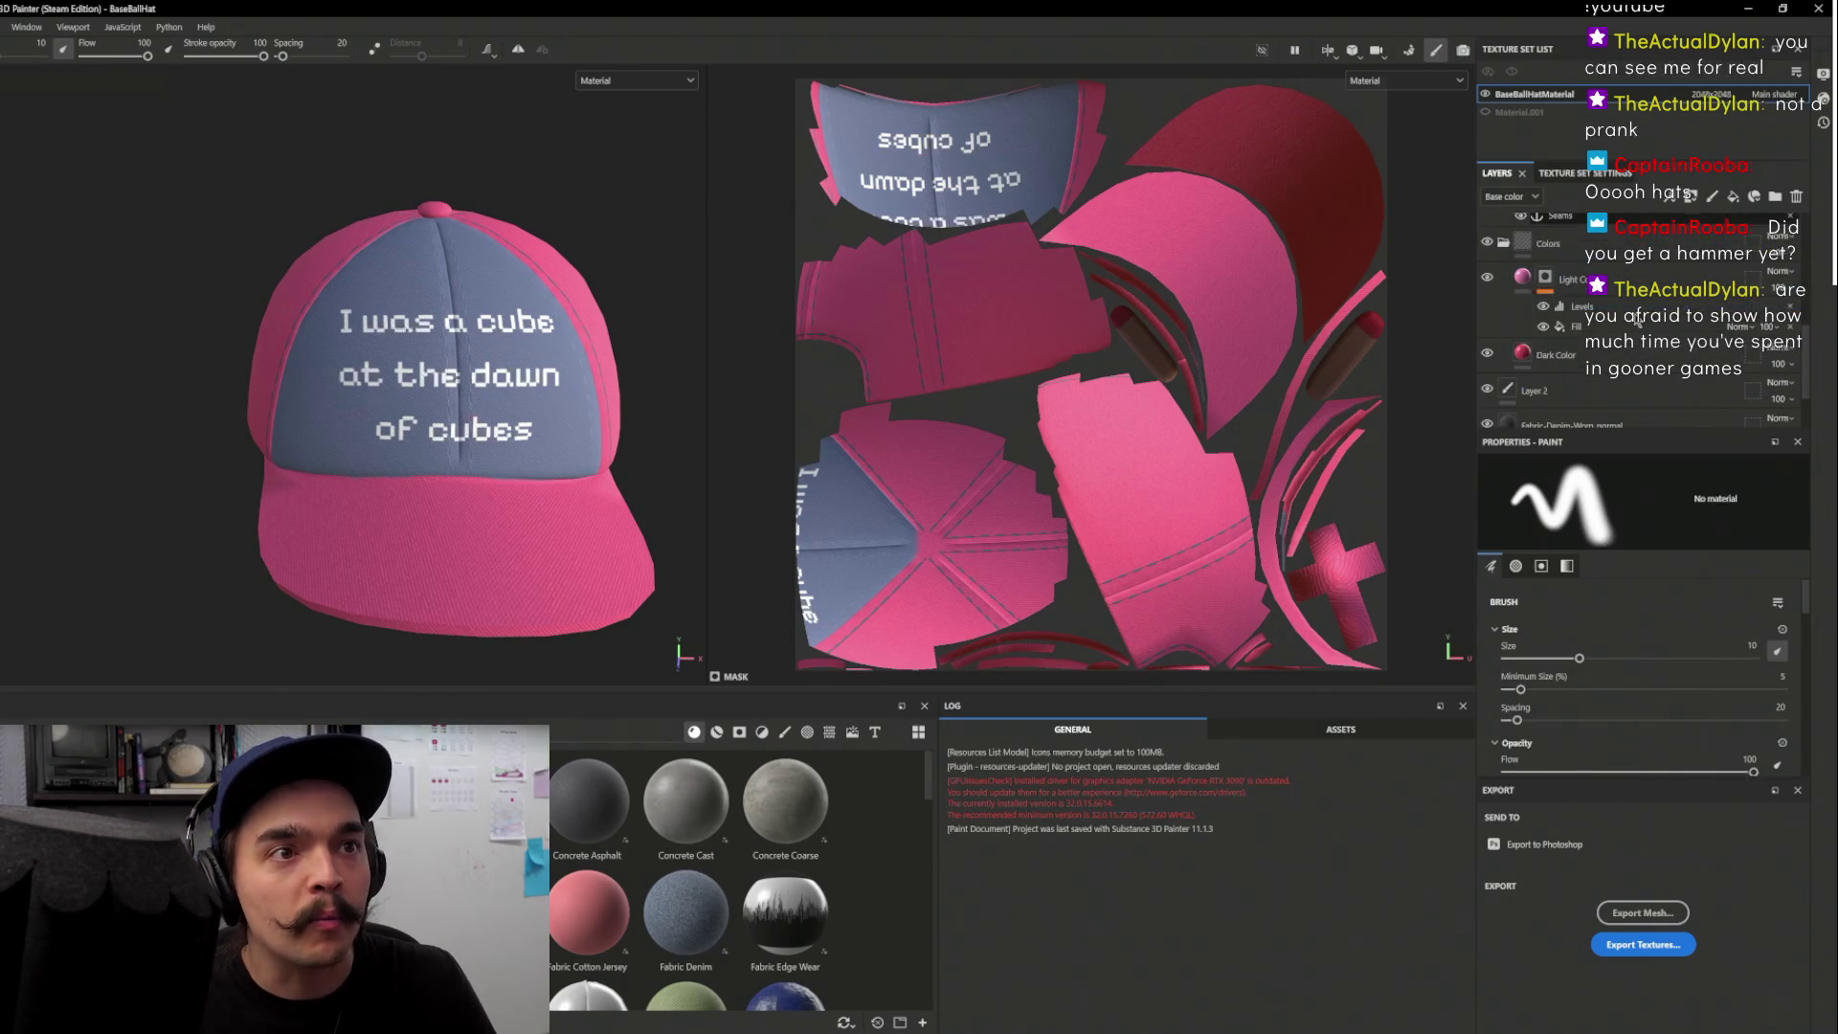
pyautogui.scroll(8, 1613, 368)
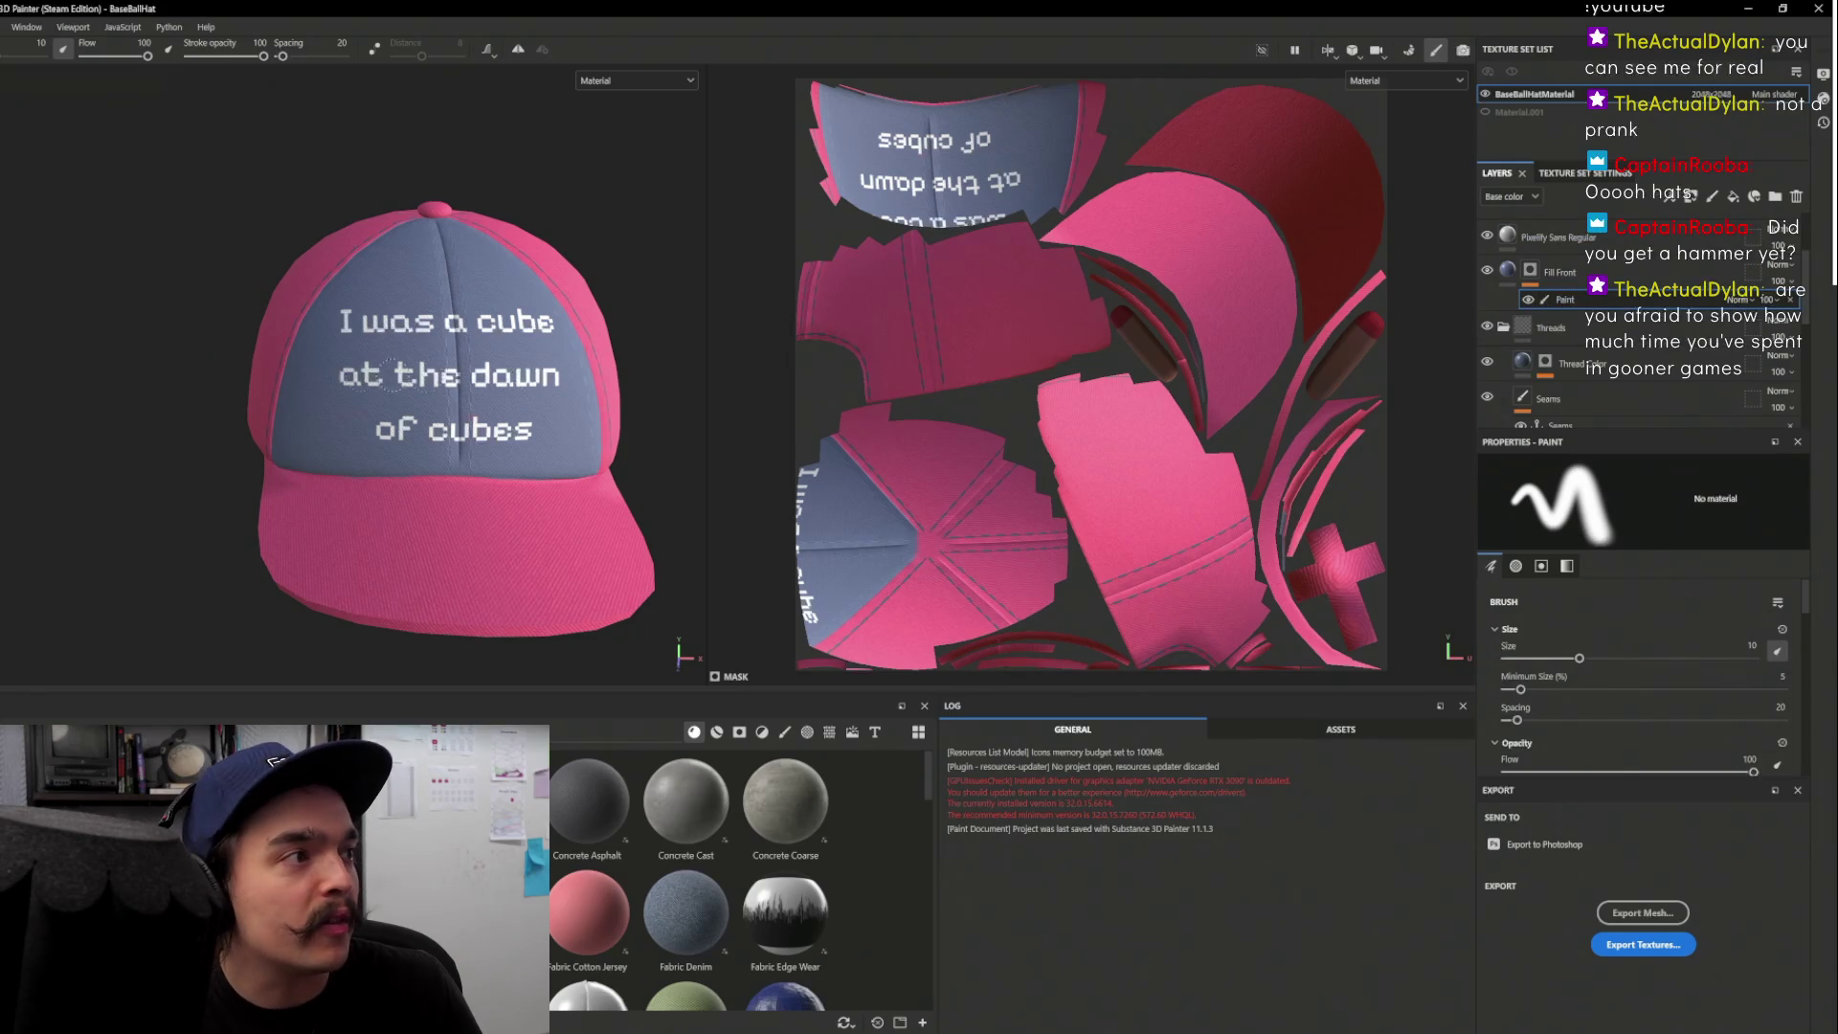
pyautogui.scroll(5, 407, 374)
pyautogui.scroll(-5, 405, 374)
pyautogui.moveTo(407, 374)
pyautogui.mouseDown()
pyautogui.moveTo(545, 335)
pyautogui.moveTo(530, 408)
pyautogui.mouseUp()
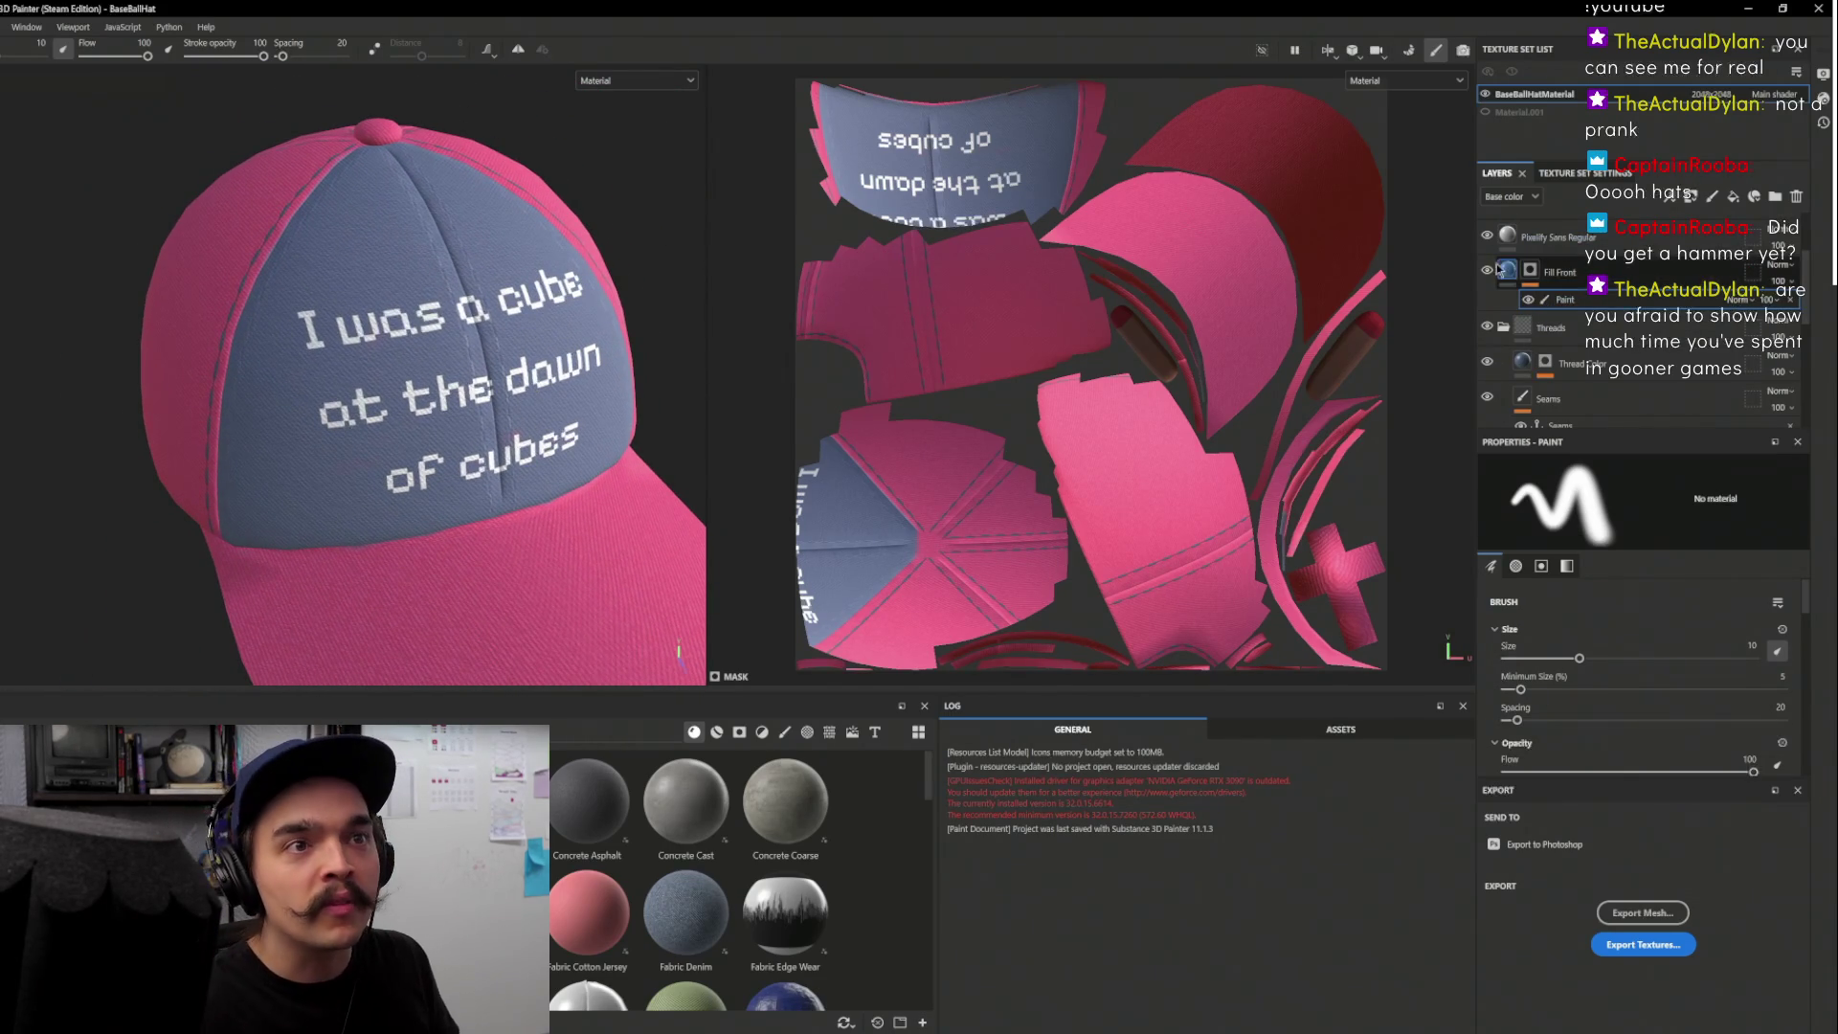
pyautogui.scroll(-5, 1633, 641)
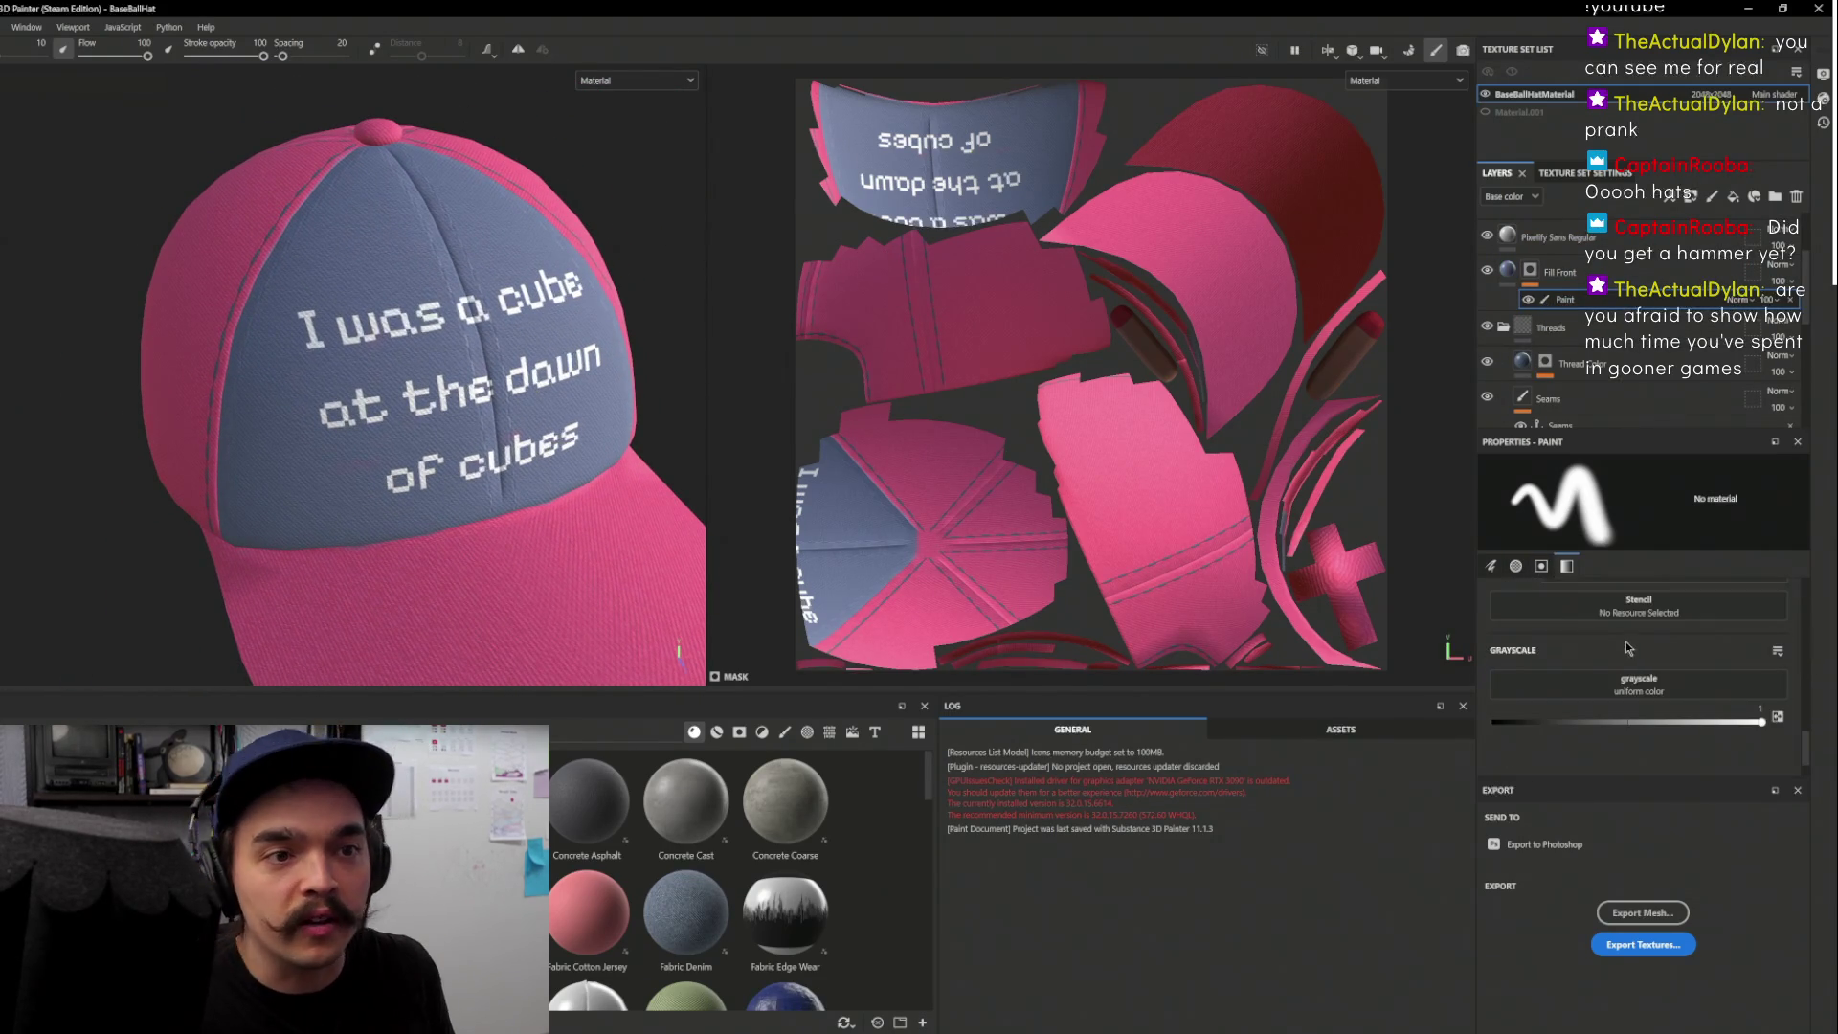
pyautogui.scroll(5, 1633, 643)
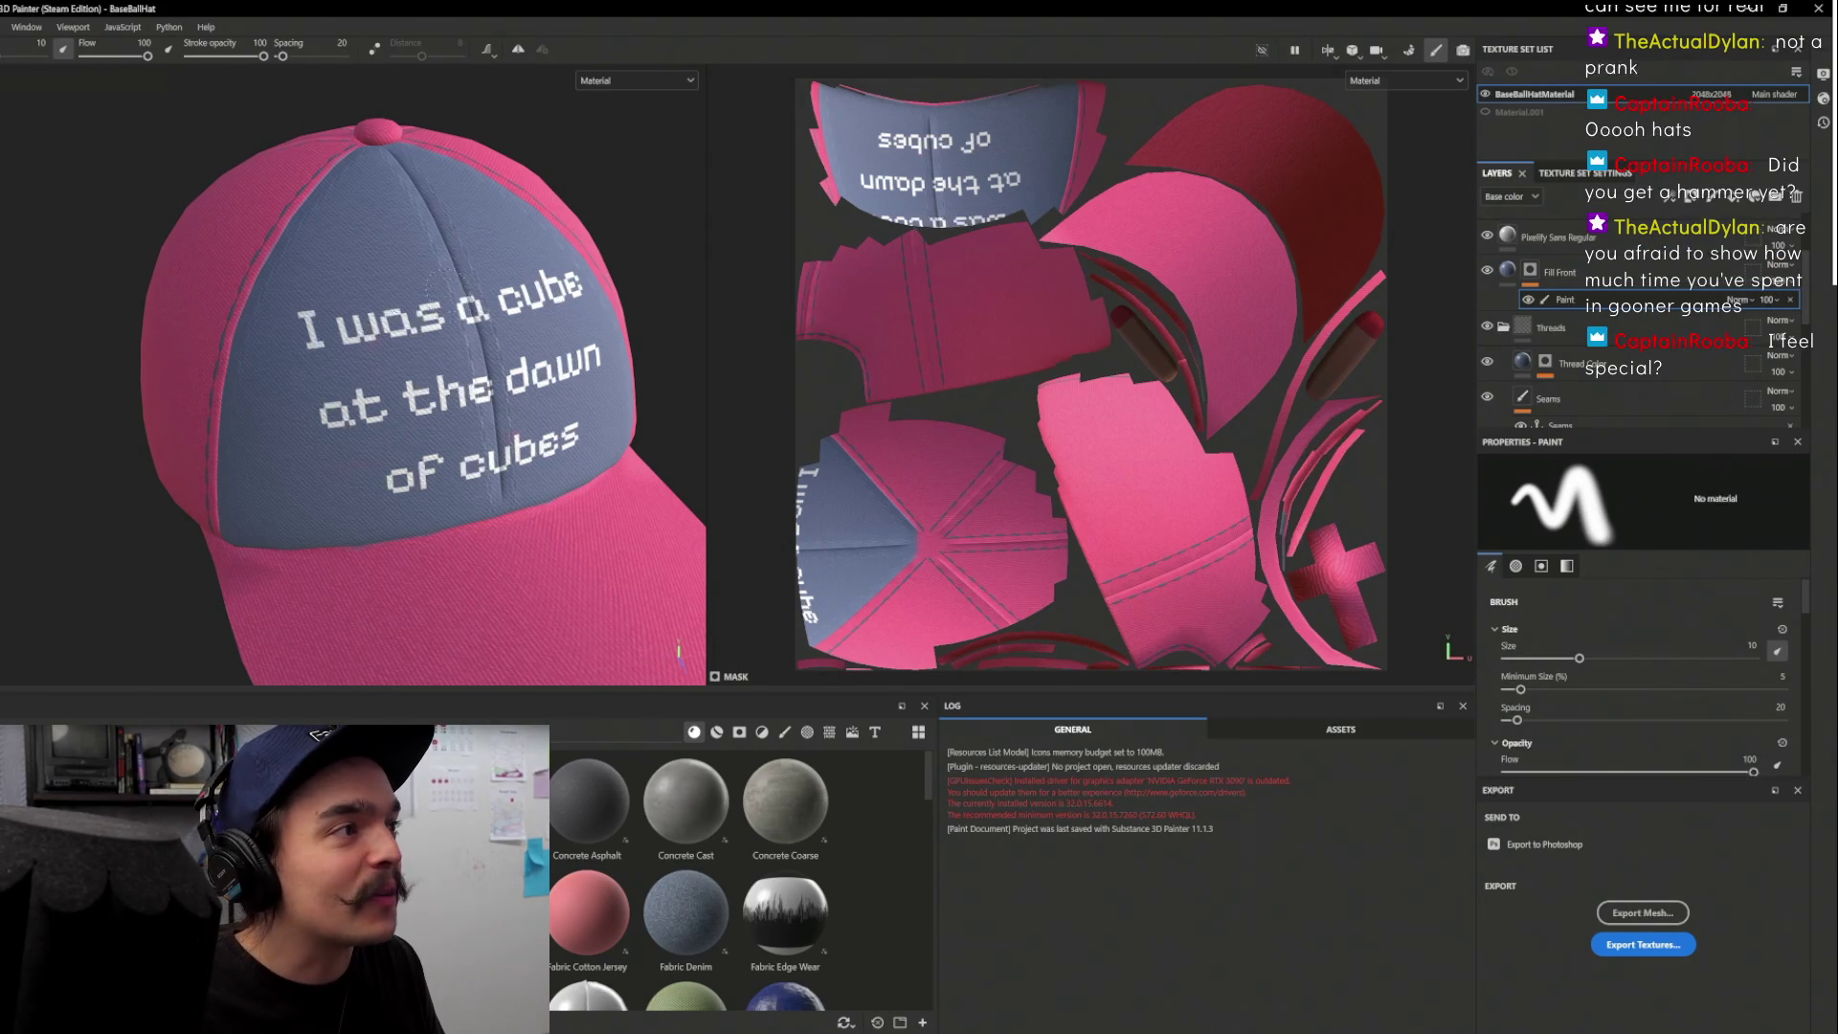
# Reframe the whole hat in view and save the project with Ctrl+S
pyautogui.moveTo(463, 442); pyautogui.dragTo(517, 430)
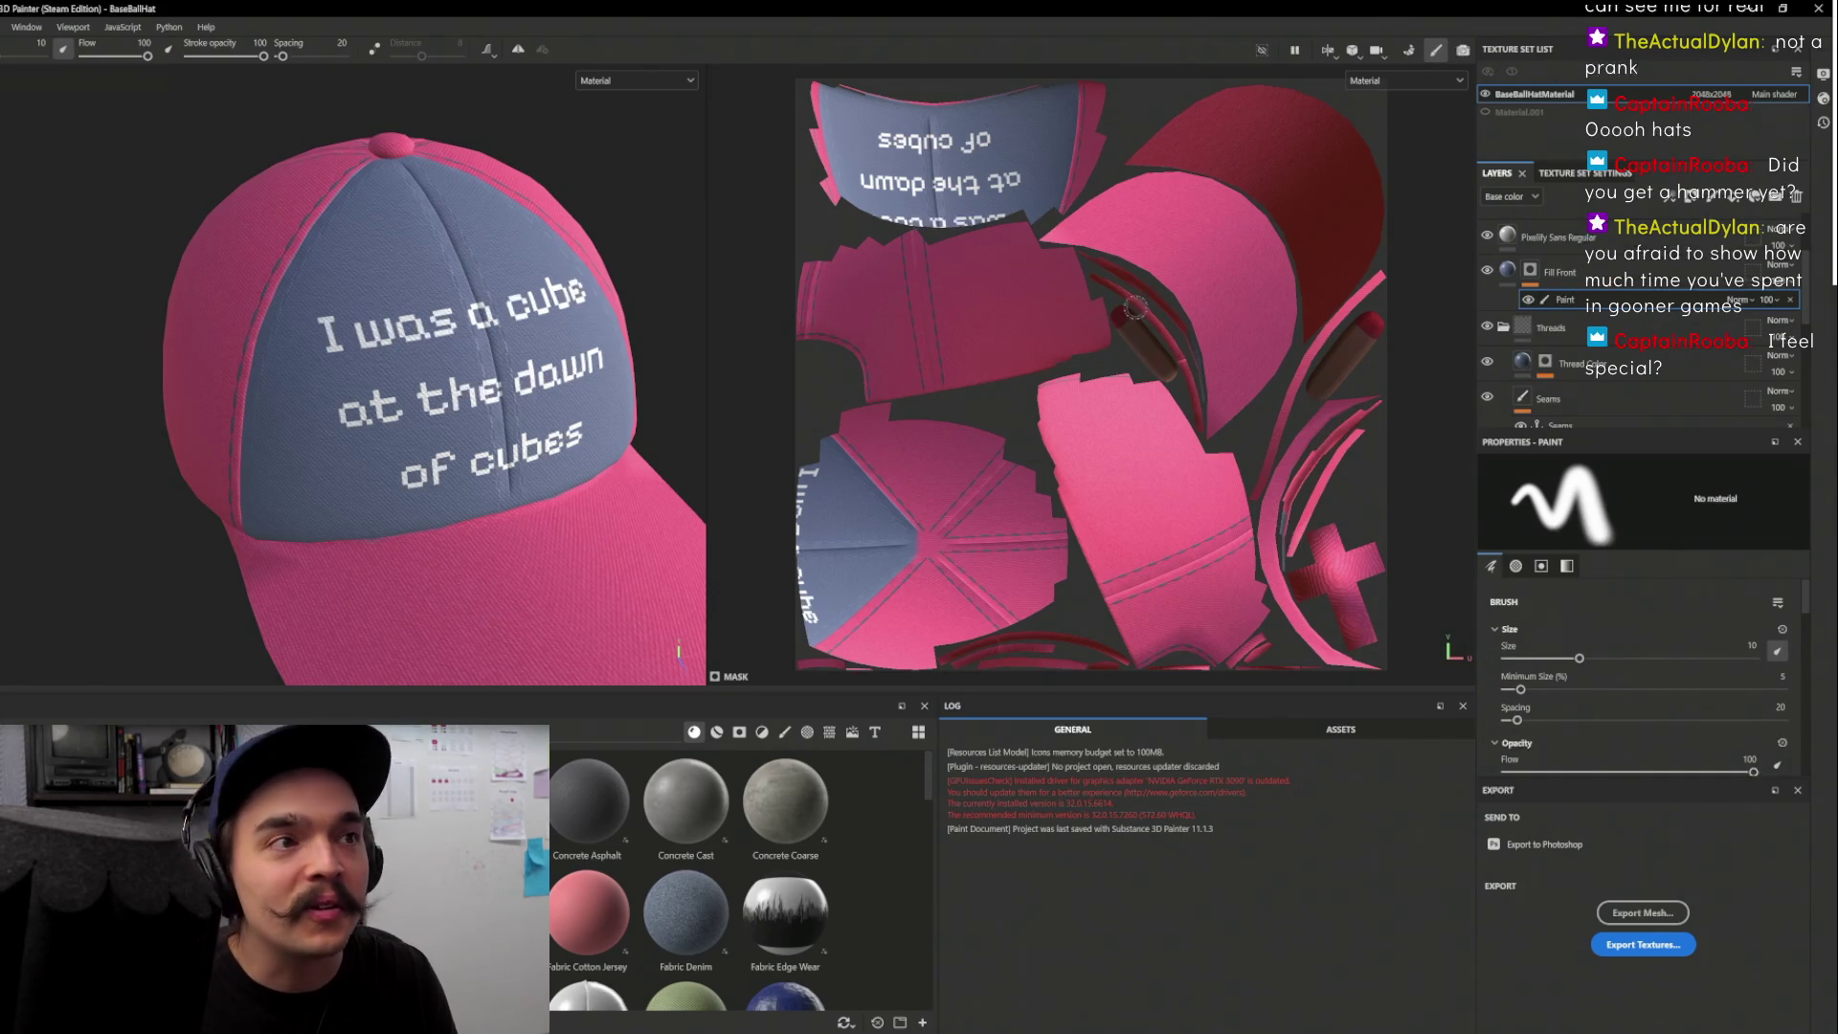
pyautogui.press('f')
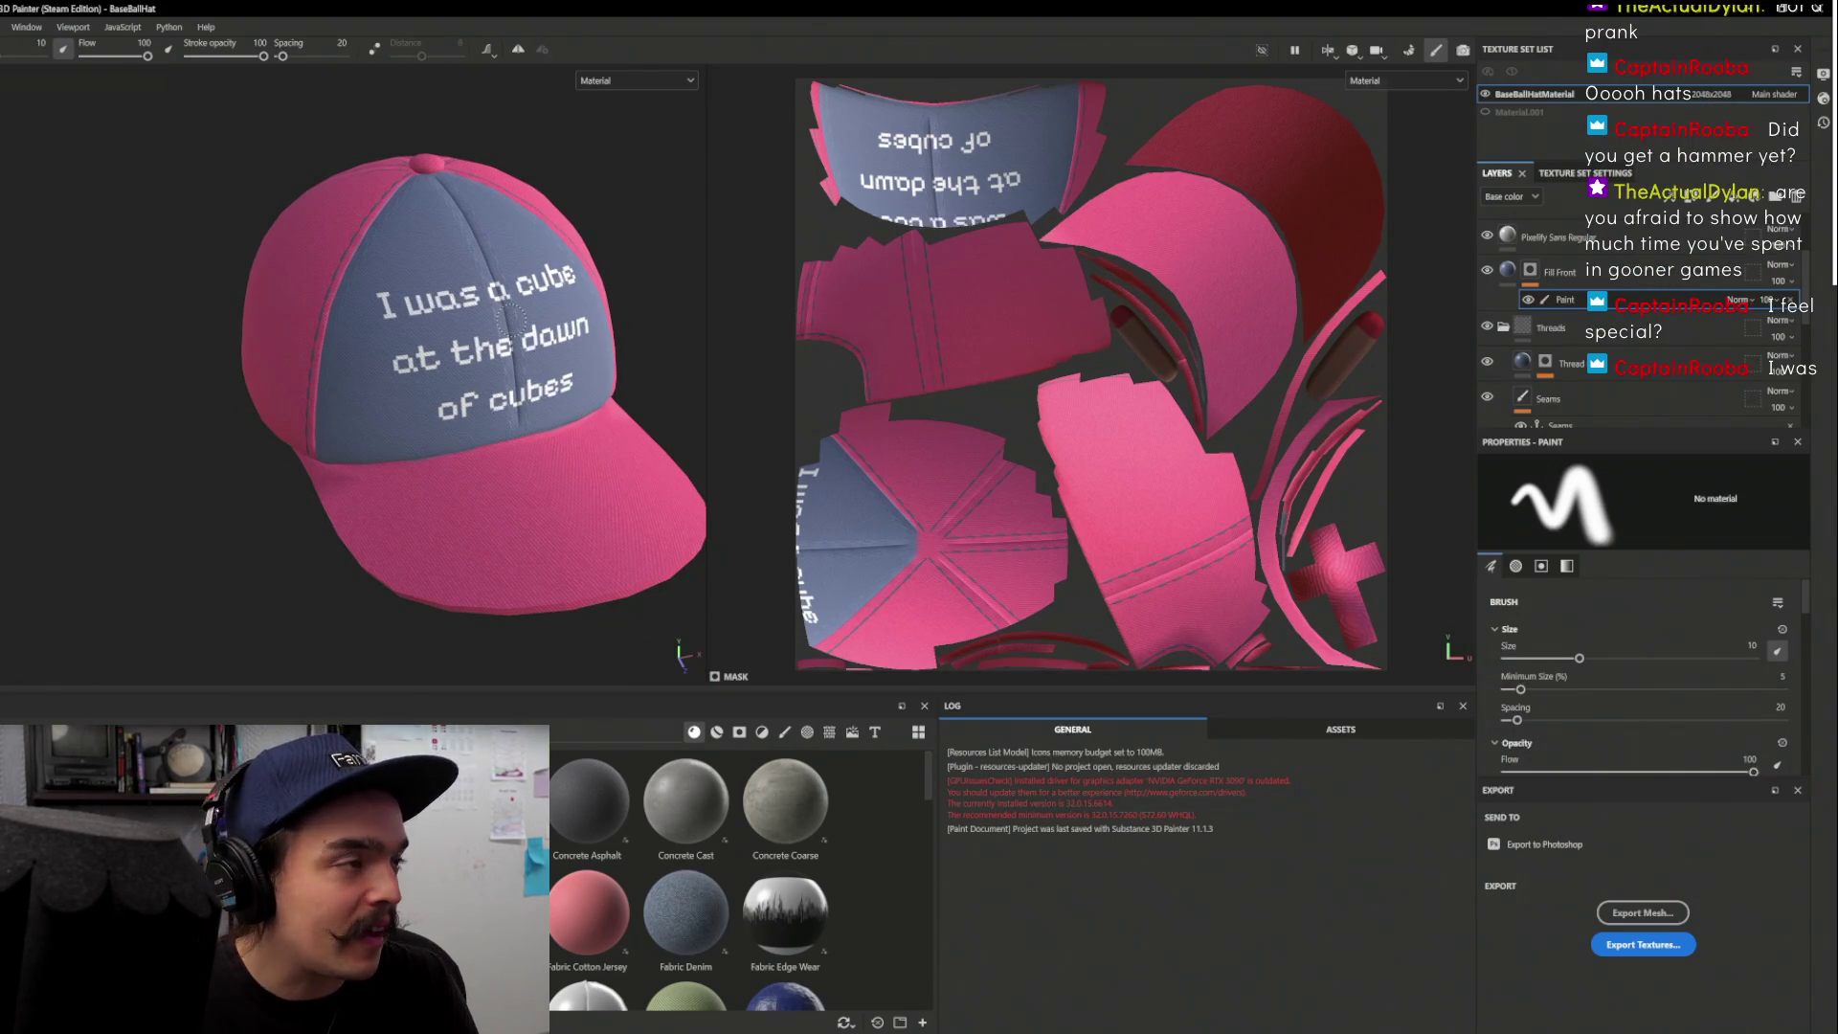
pyautogui.hotkey('ctrl', 's')
pyautogui.hotkey('alt', 'f')
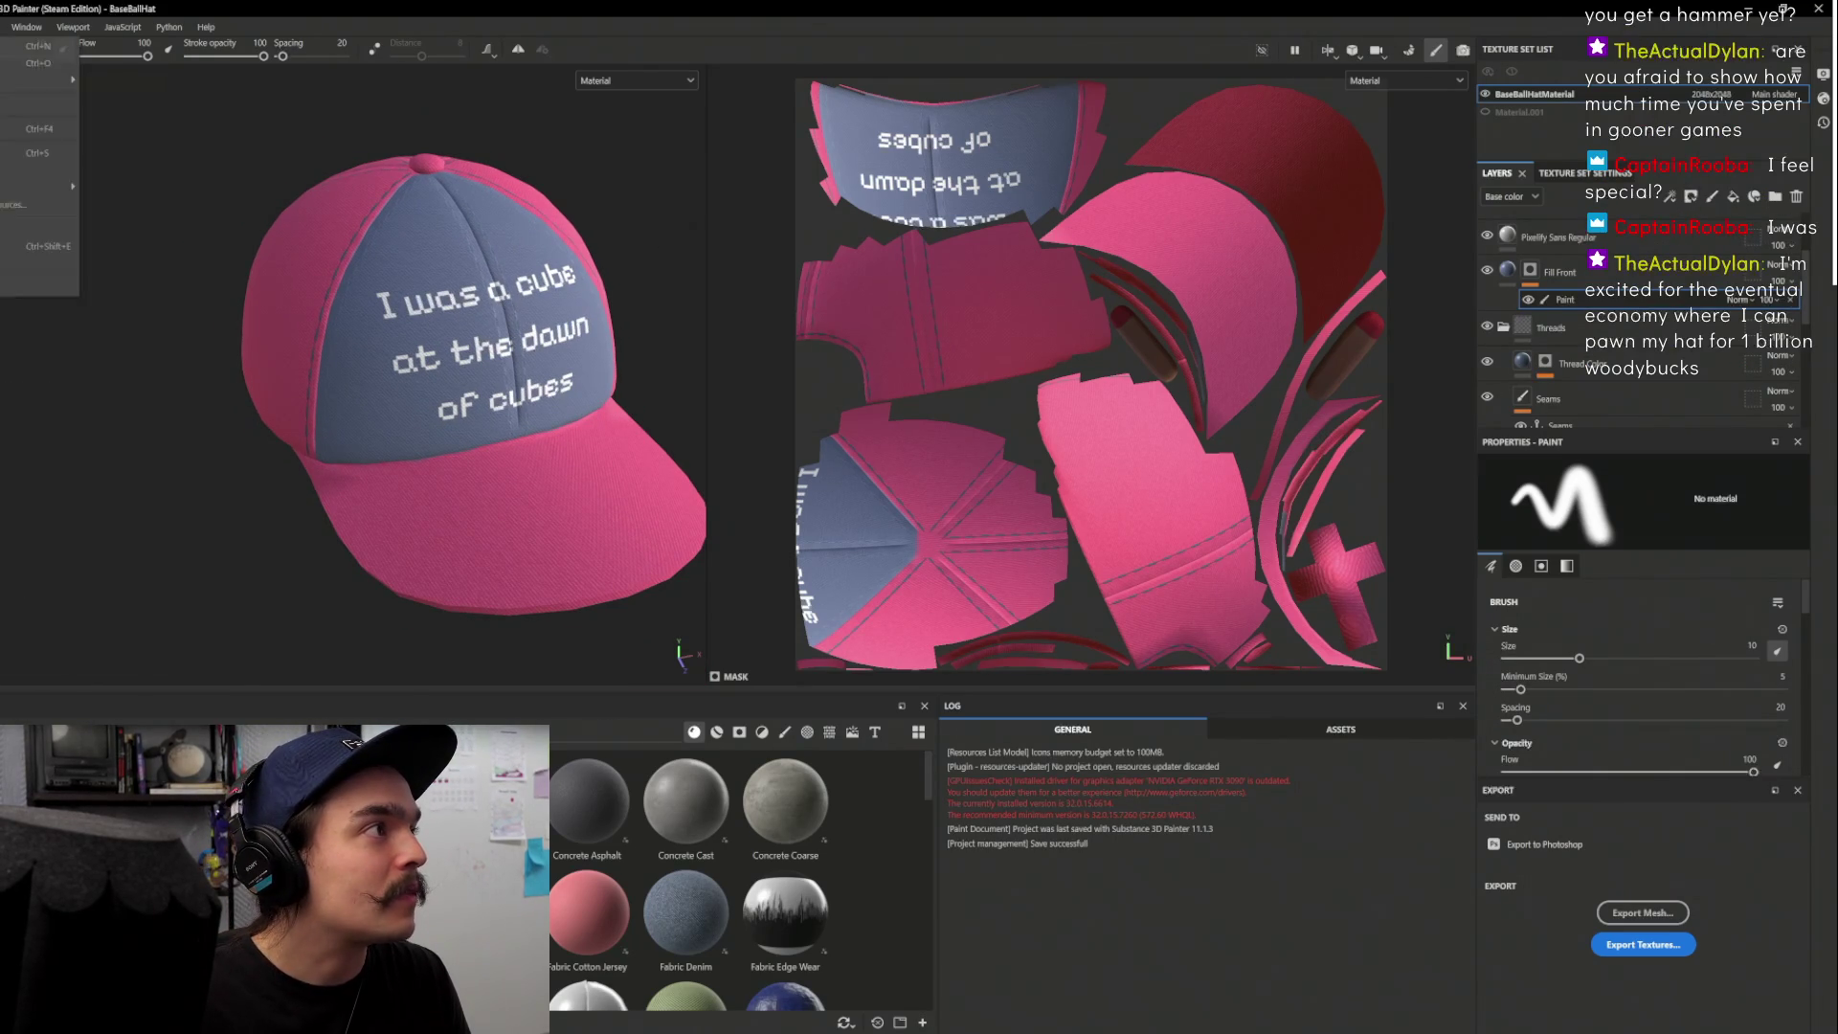
# Use Save As to store a copy of the project as 'HatHat' in the Hat folder
pyautogui.press('Down')
pyautogui.press('Down')
pyautogui.press('Return')
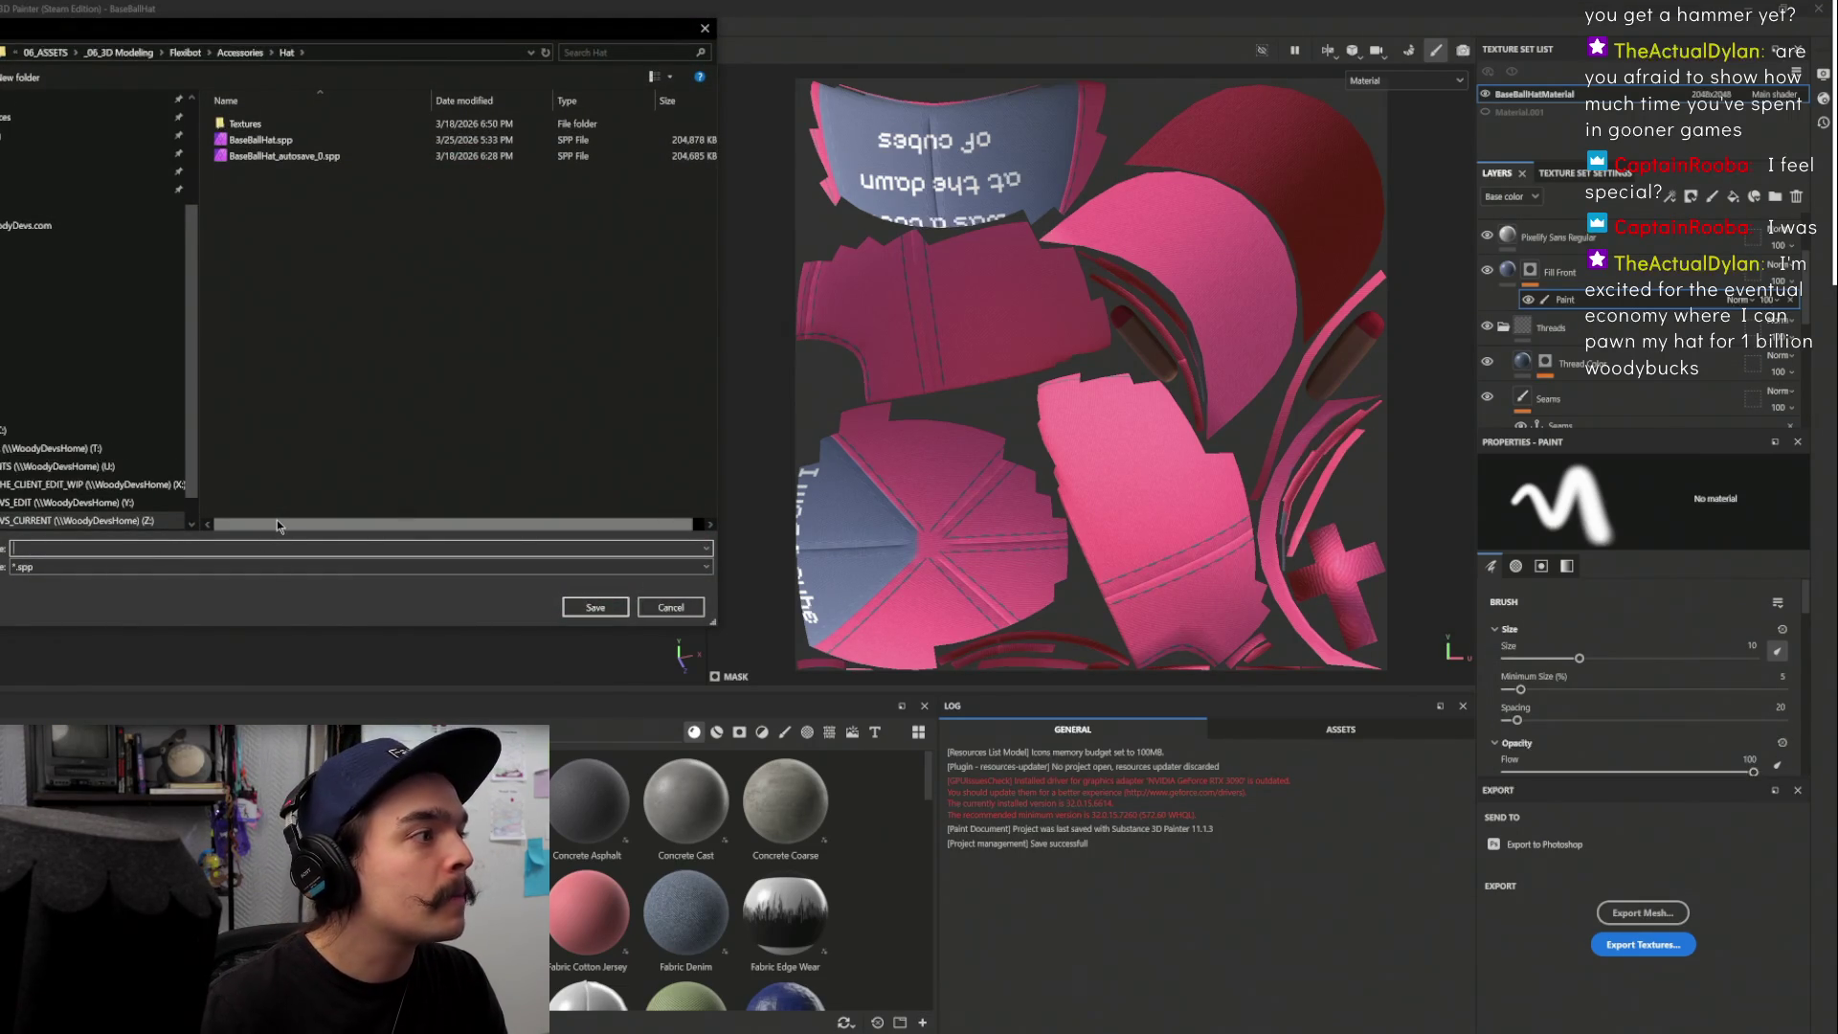
pyautogui.write('HatHat')
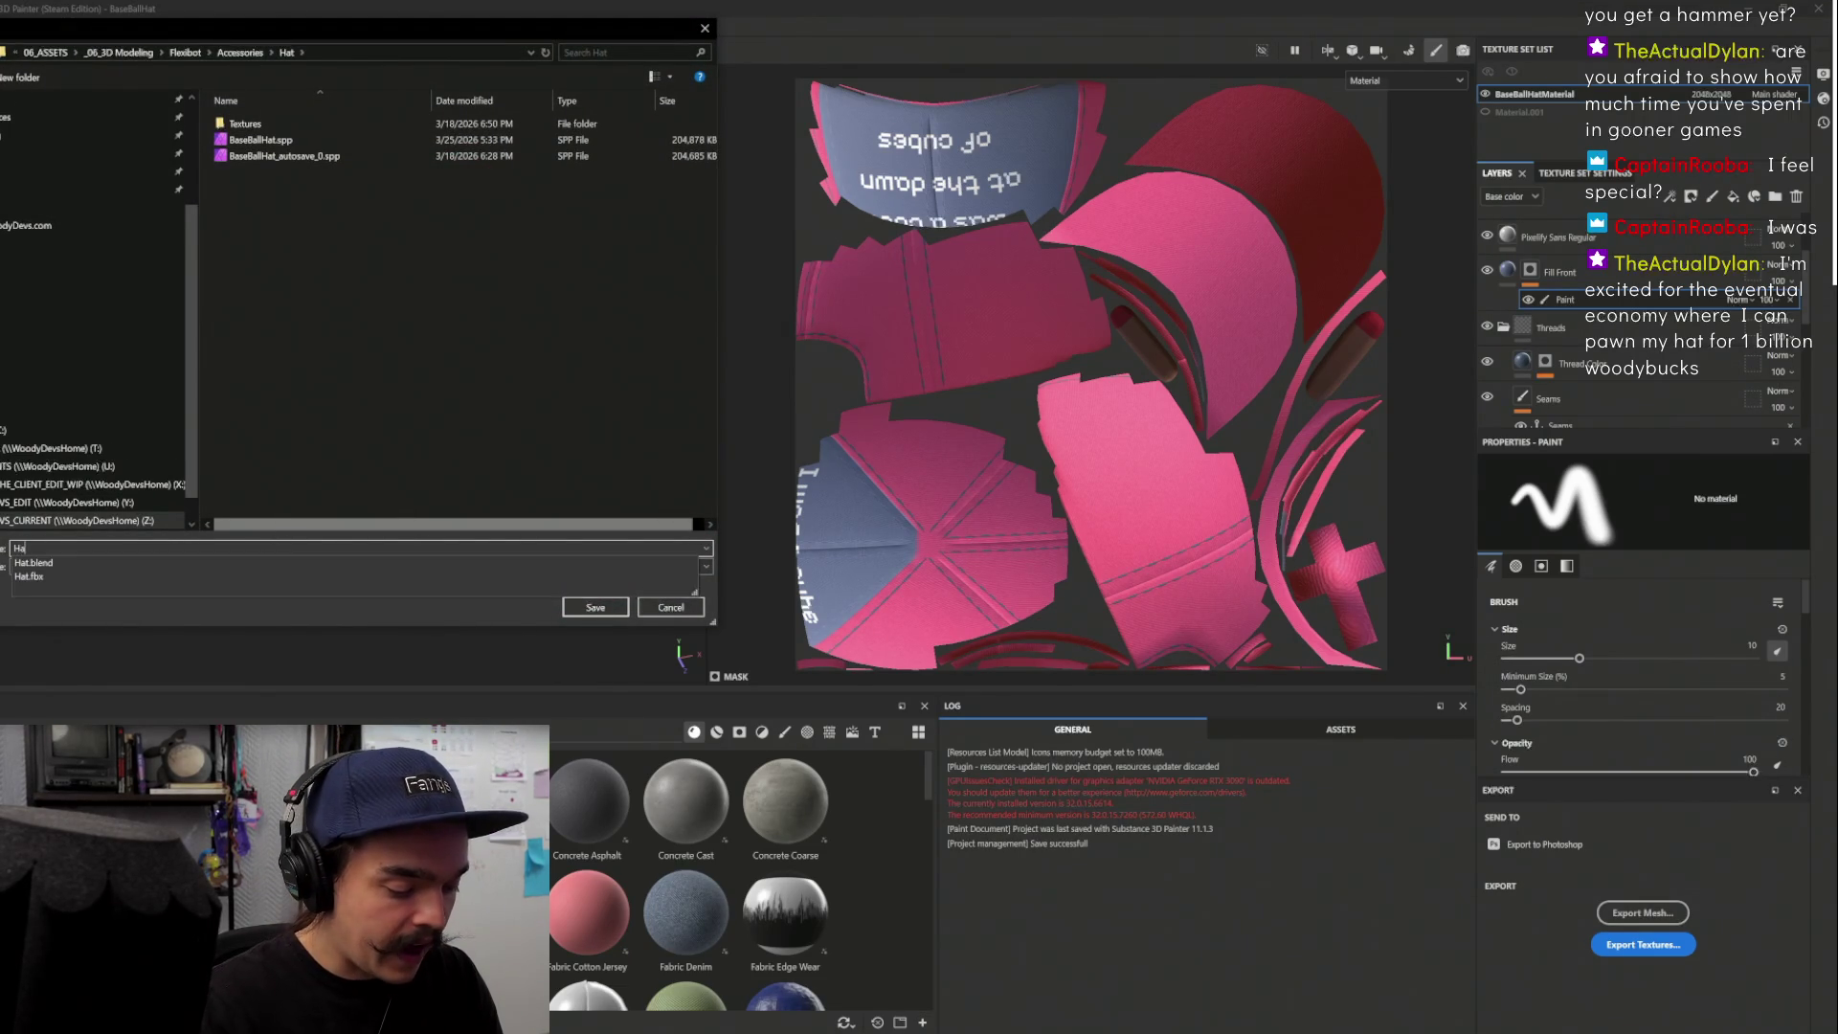
pyautogui.click(596, 607)
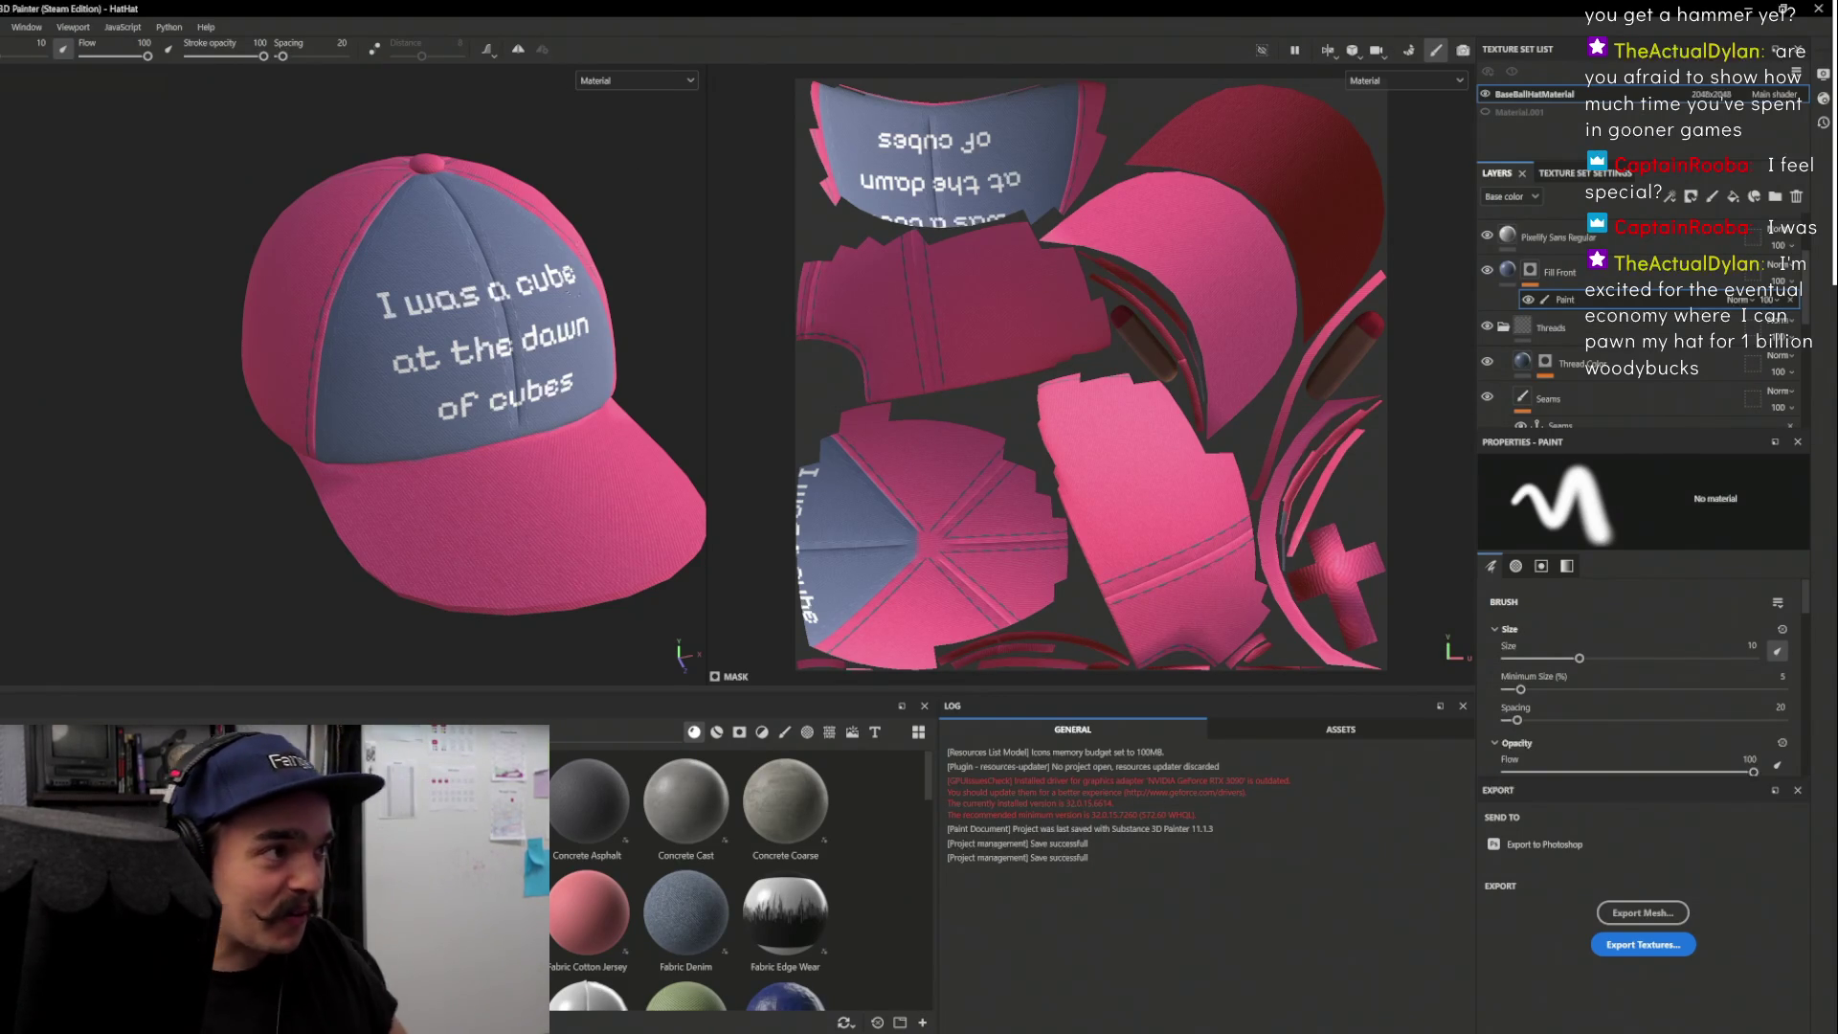
# Orbit the cap, then select the Light Color layer's fill to show its Fill properties
pyautogui.scroll(5, 543, 264)
pyautogui.scroll(-5, 544, 264)
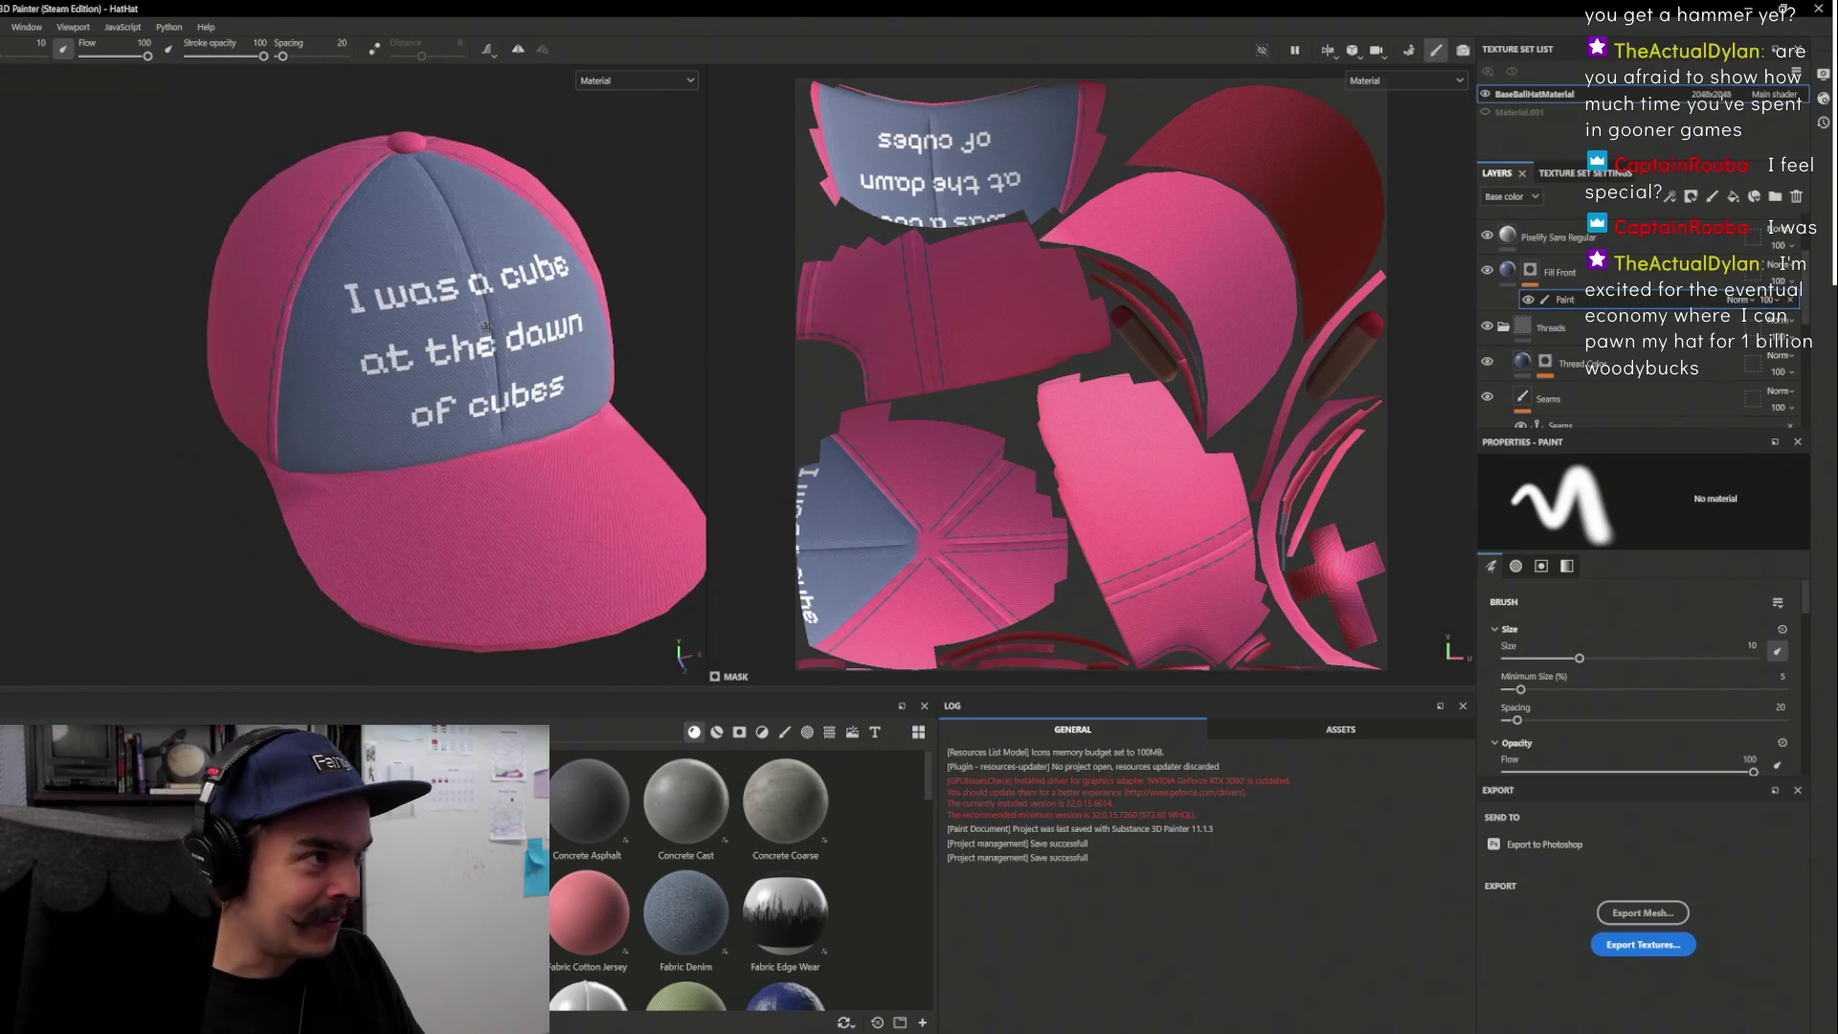
pyautogui.scroll(2, 349, 339)
pyautogui.moveTo(341, 338); pyautogui.dragTo(342, 338)
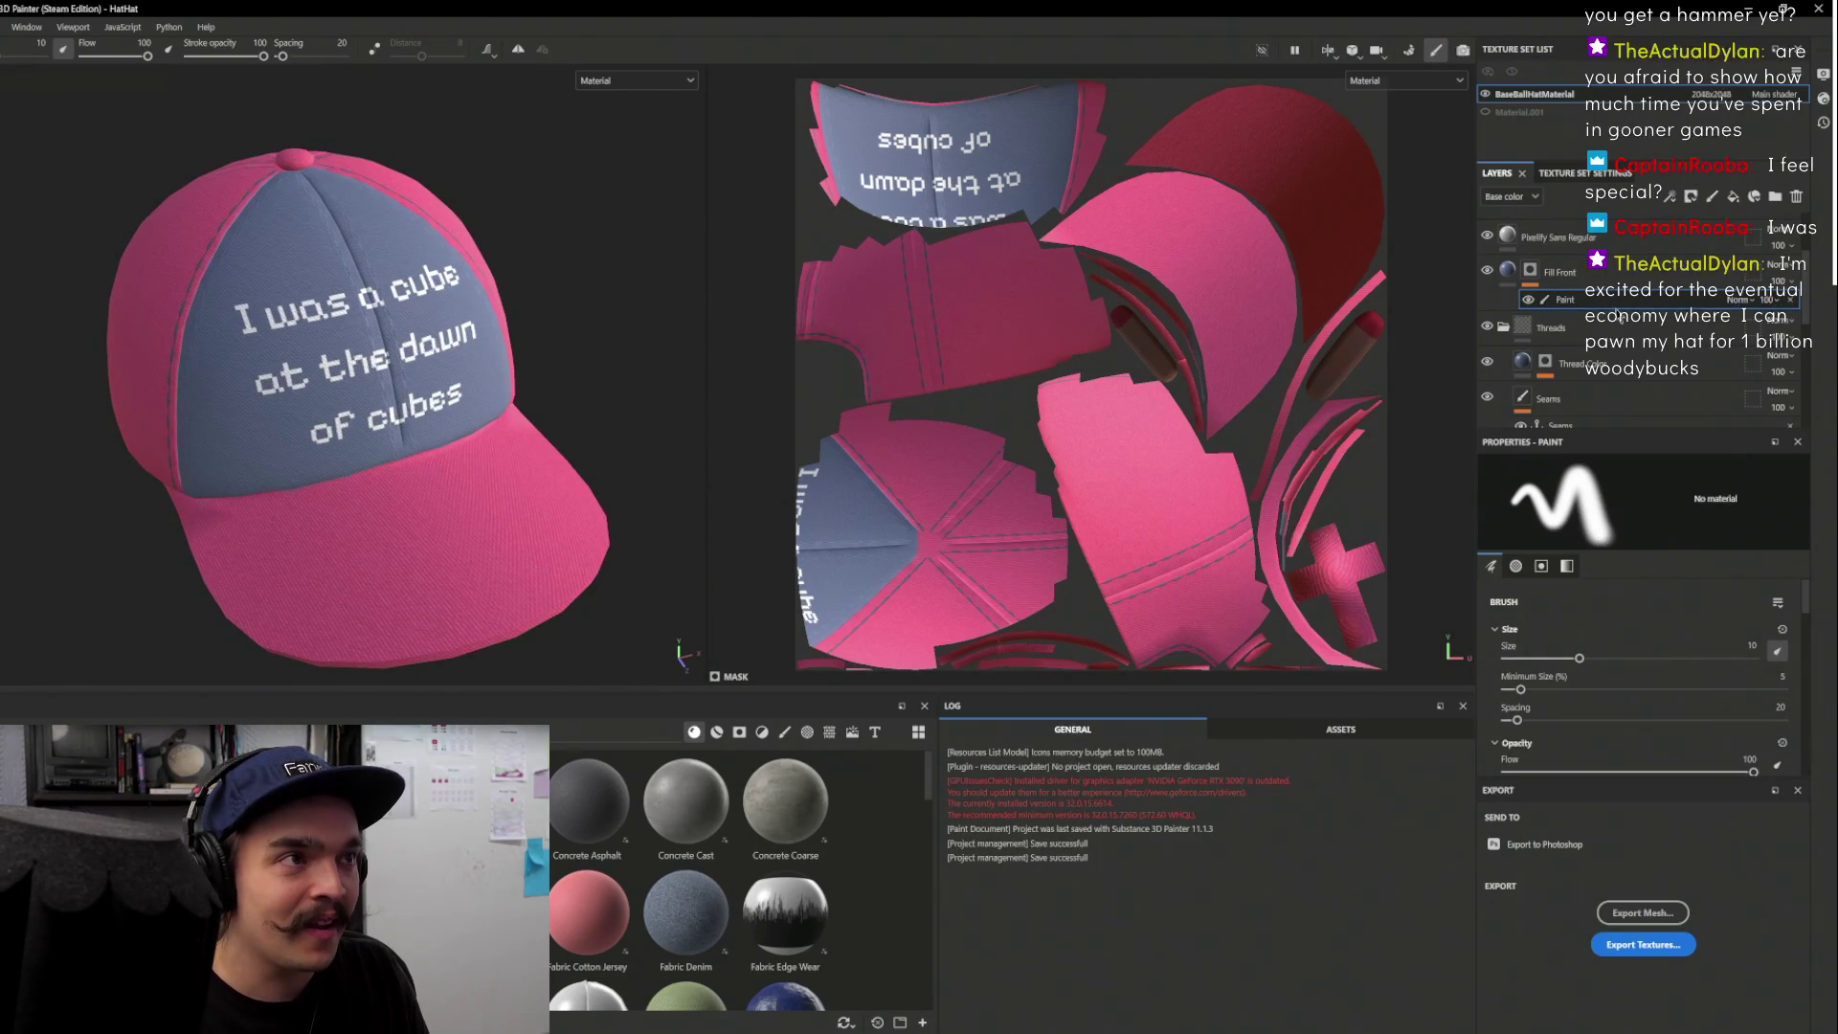
pyautogui.scroll(-4, 1608, 277)
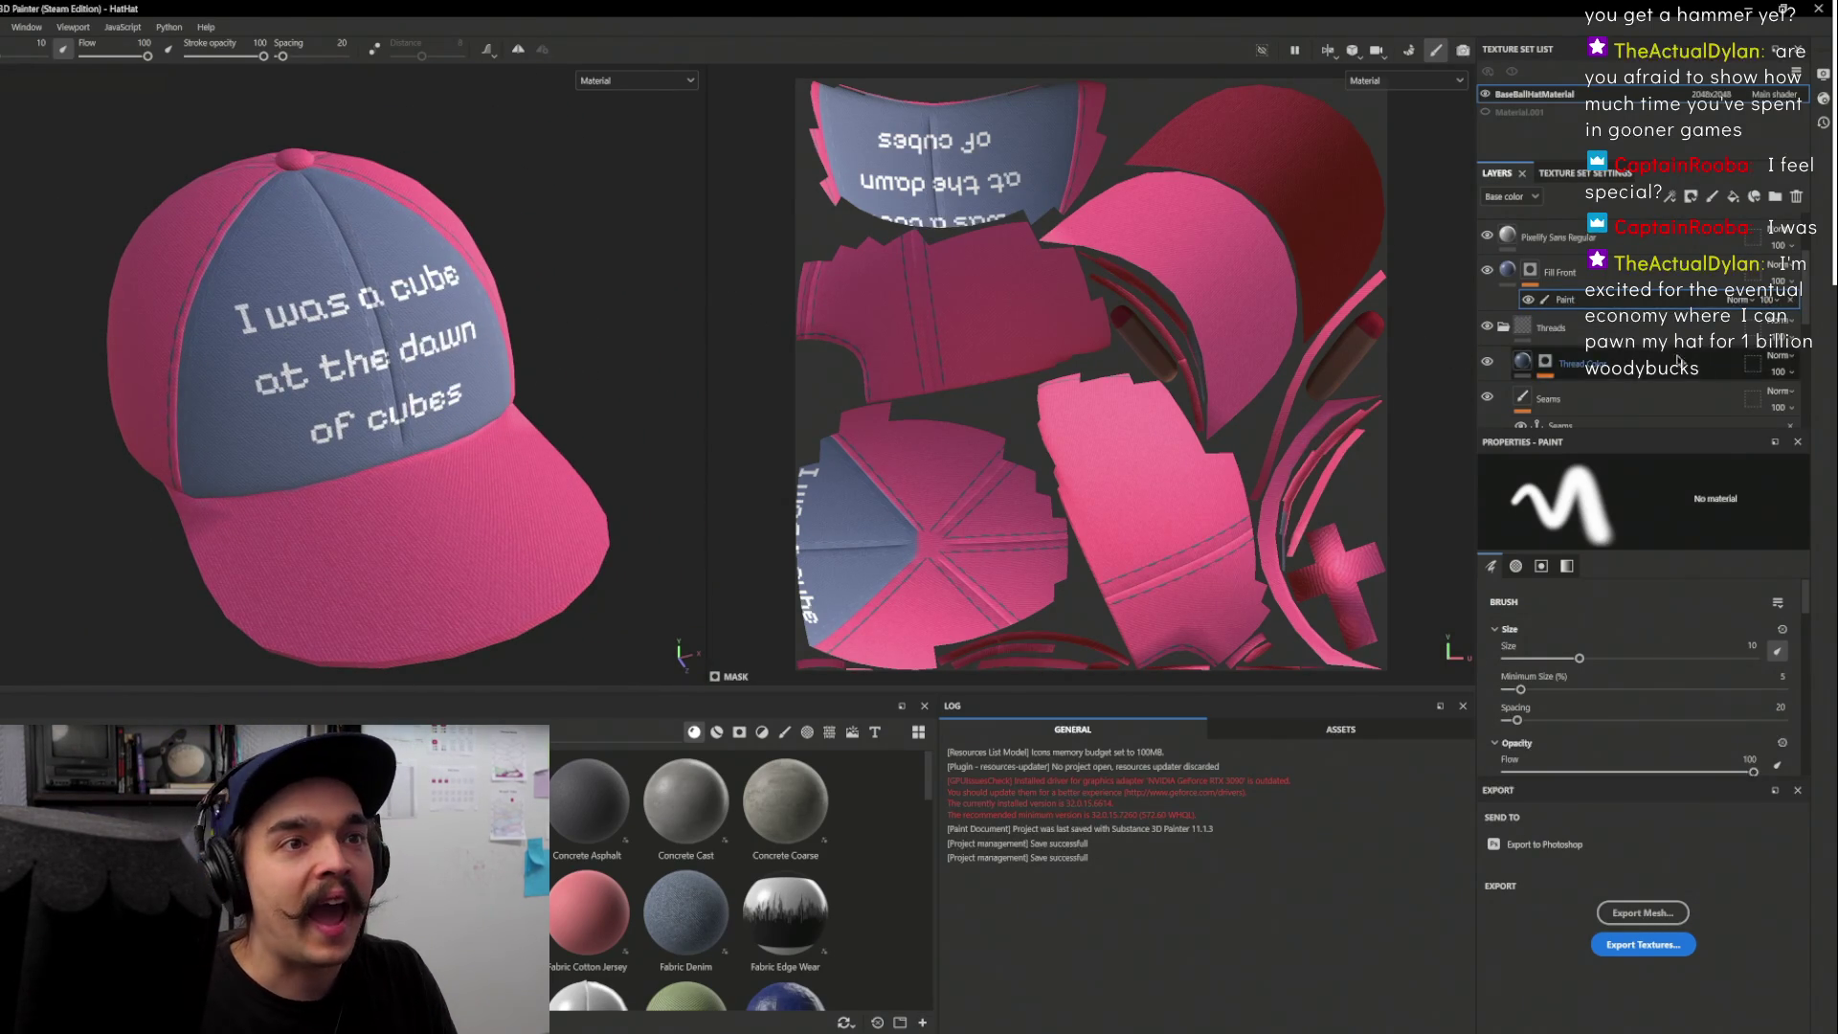
pyautogui.scroll(3, 1606, 277)
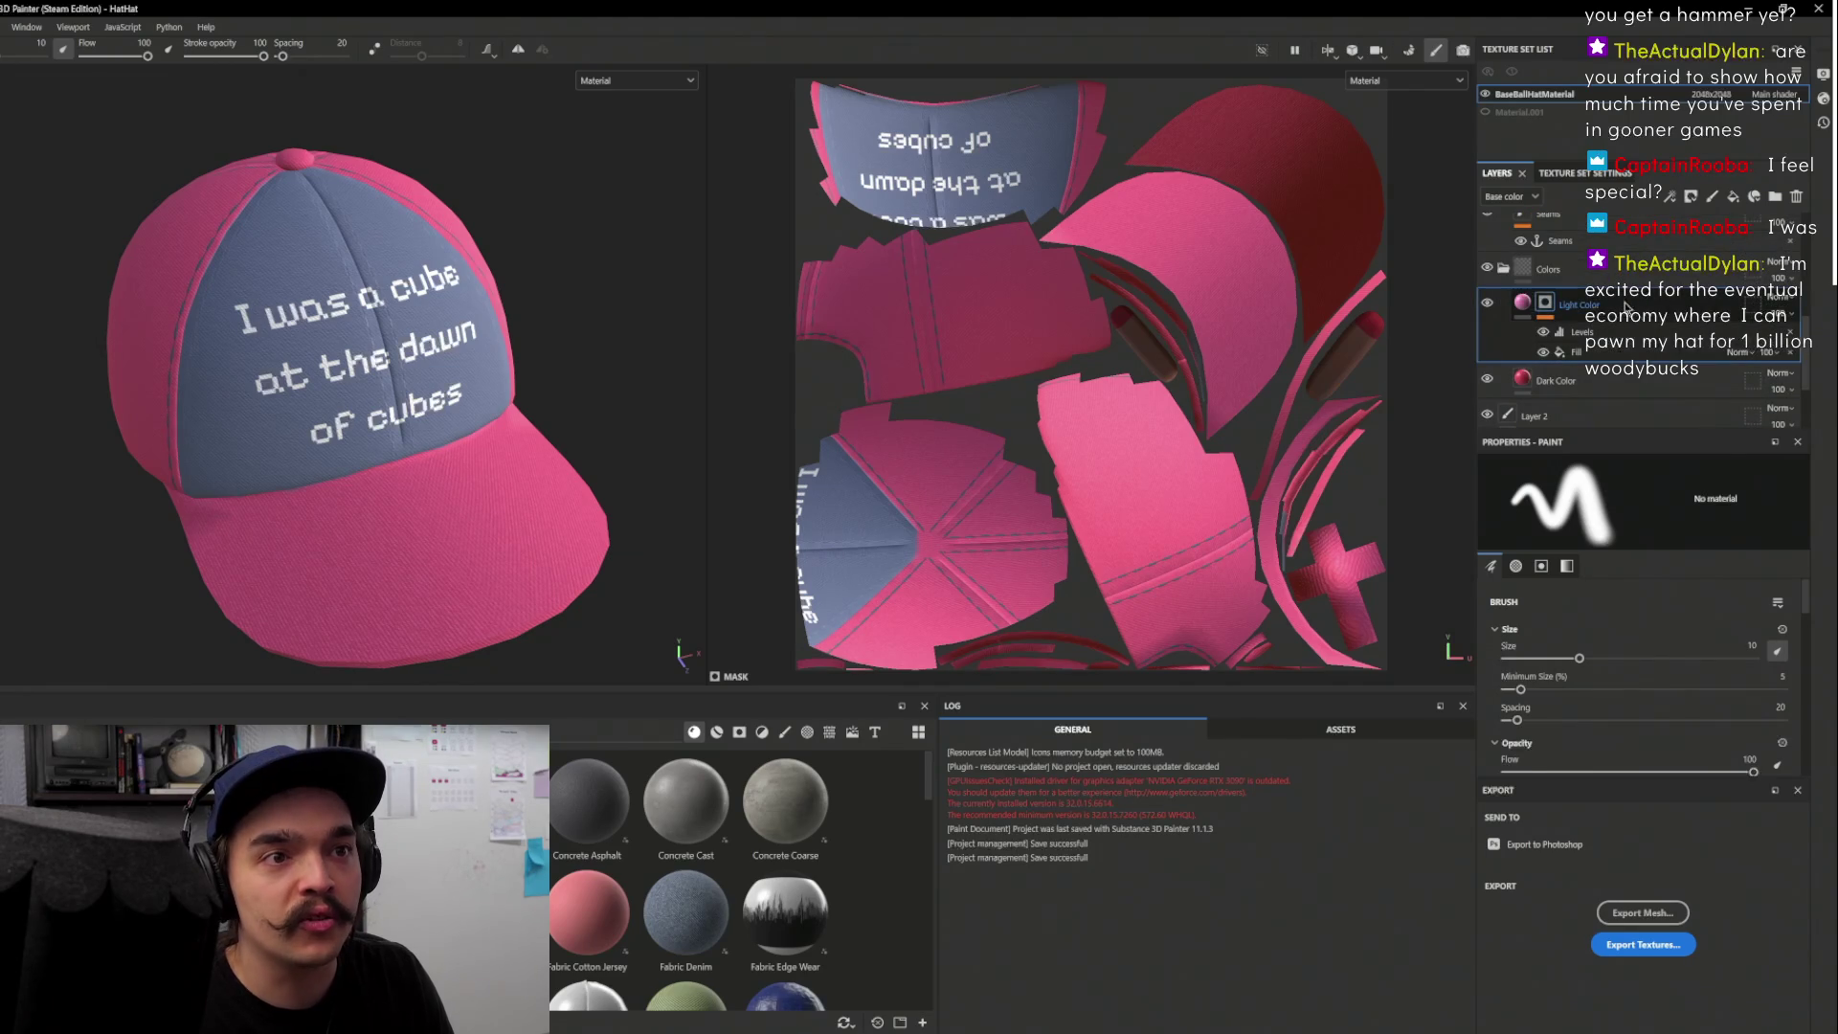
pyautogui.scroll(-5, 1641, 649)
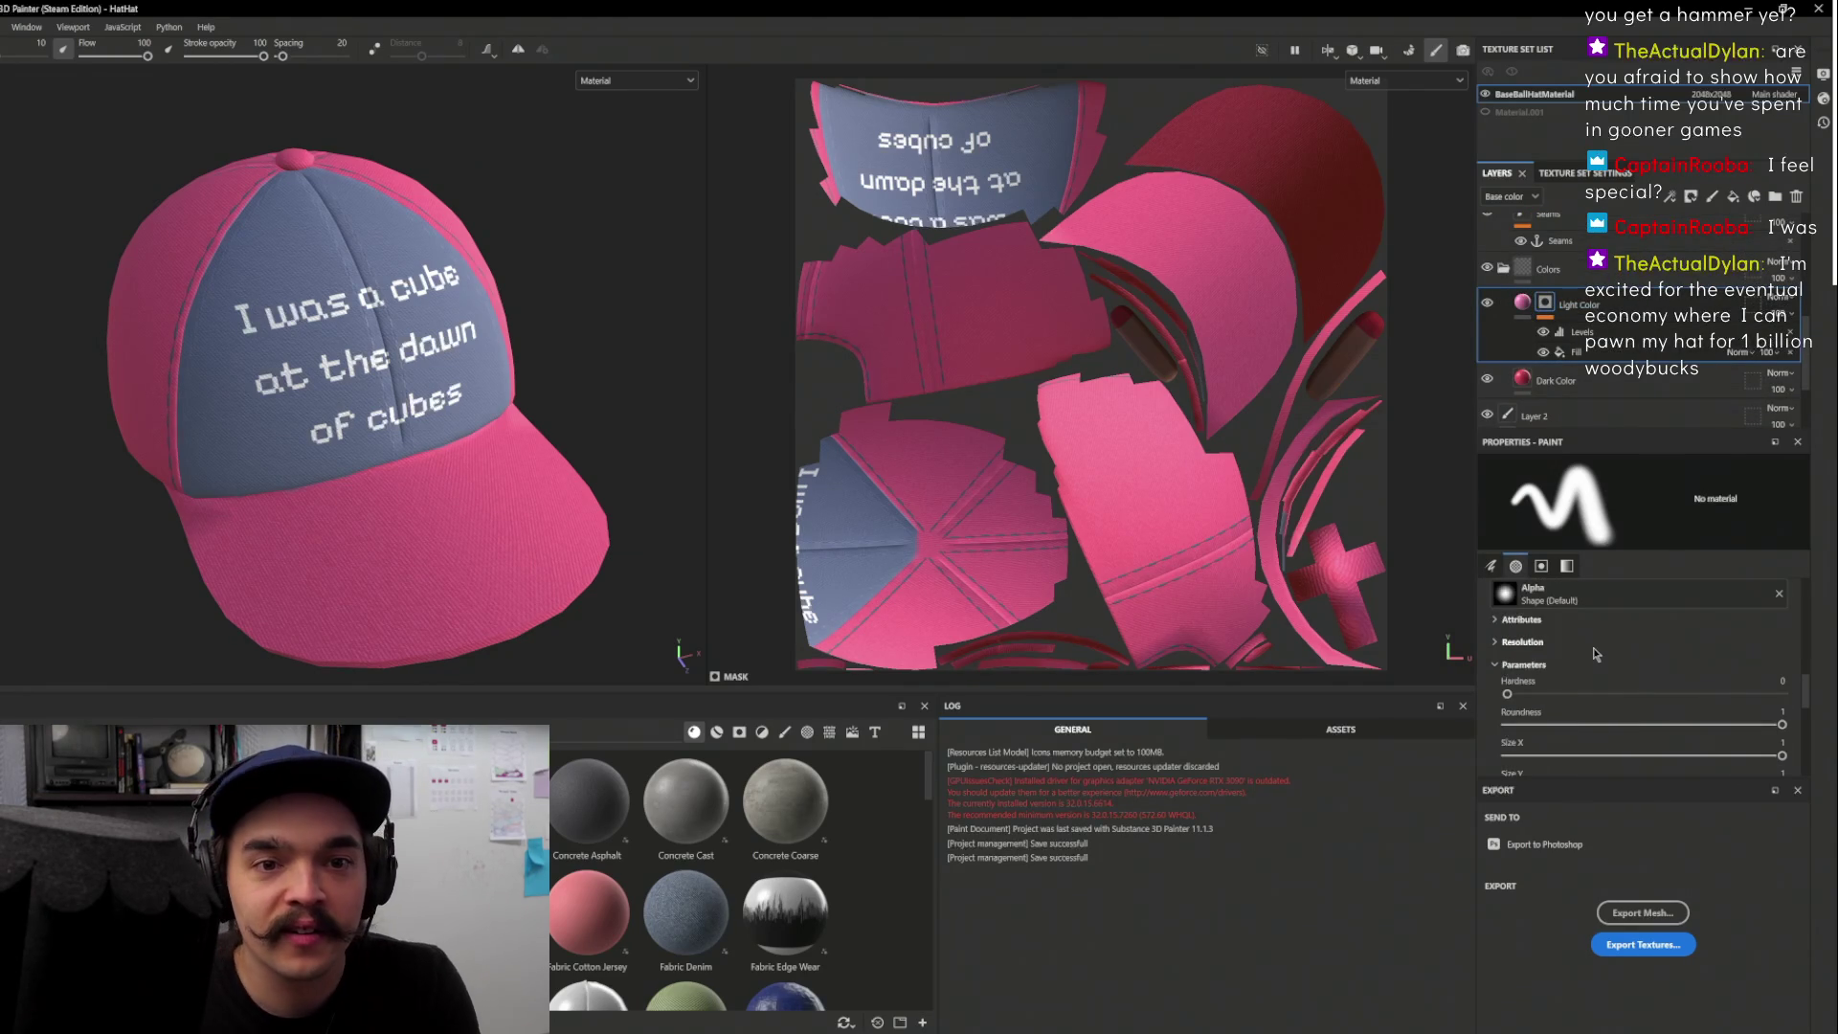
pyautogui.scroll(-5, 1627, 670)
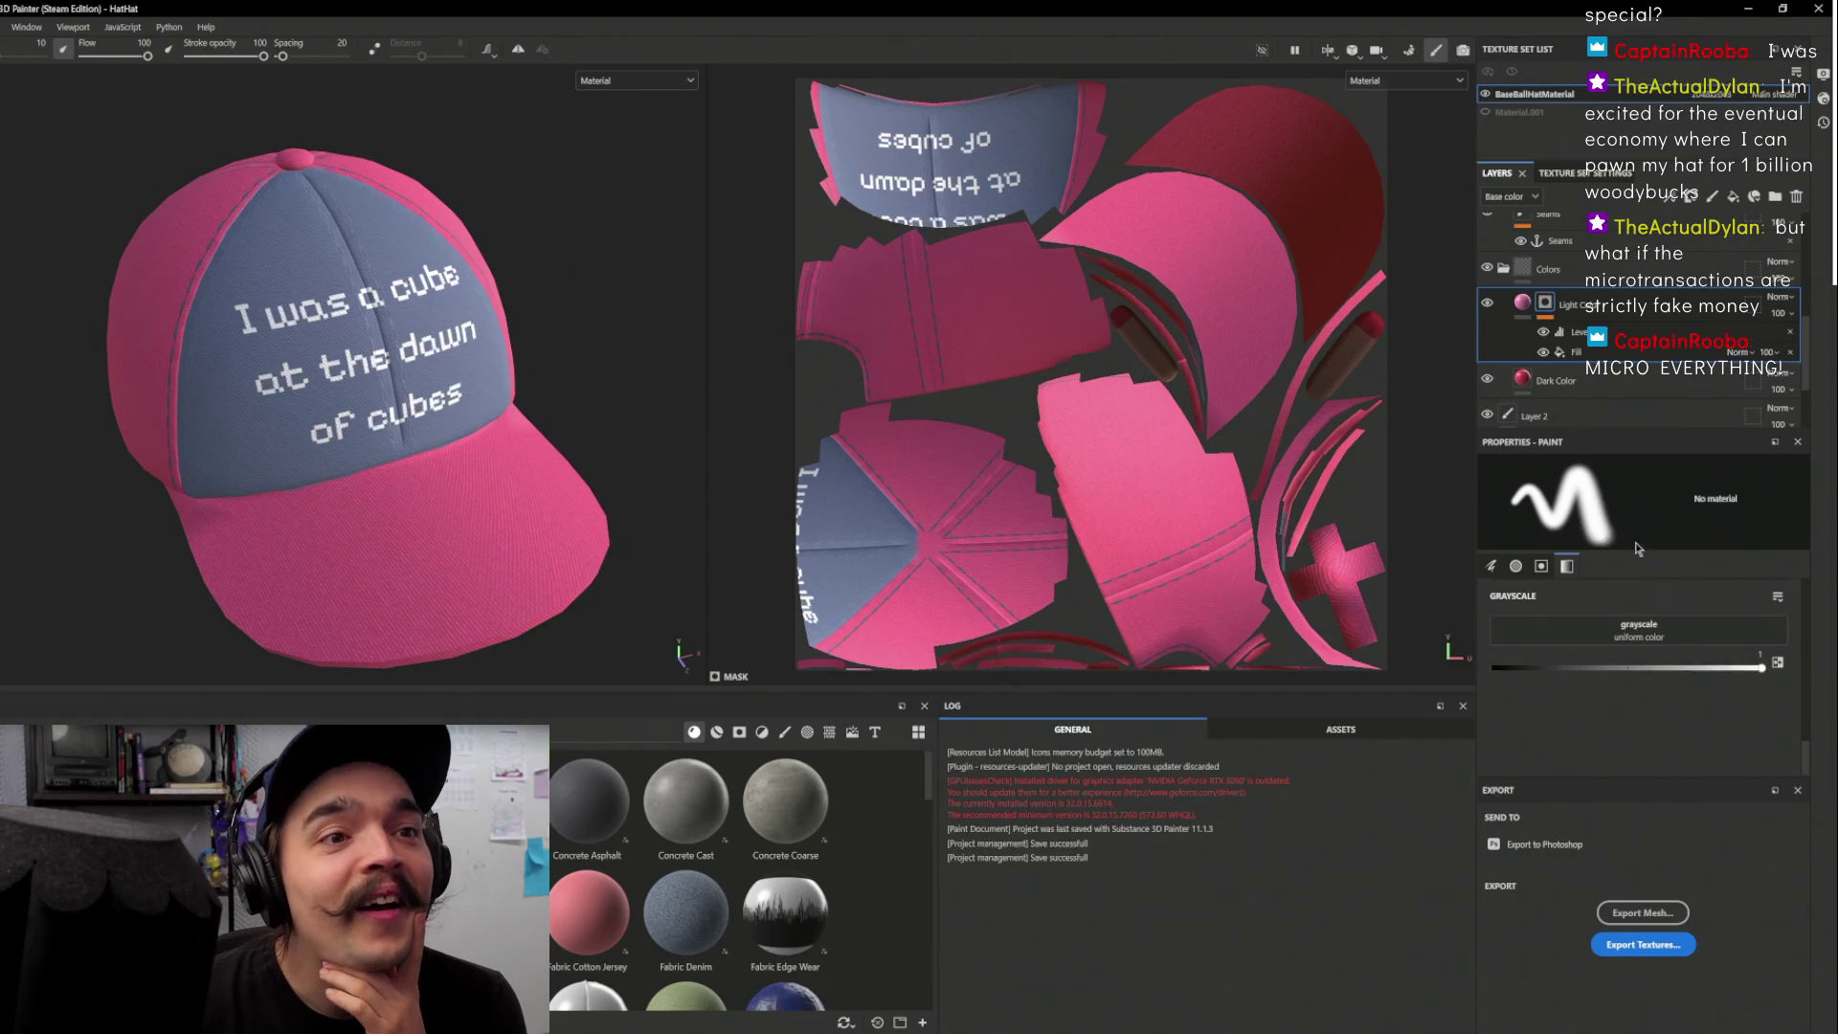
pyautogui.click(1522, 302)
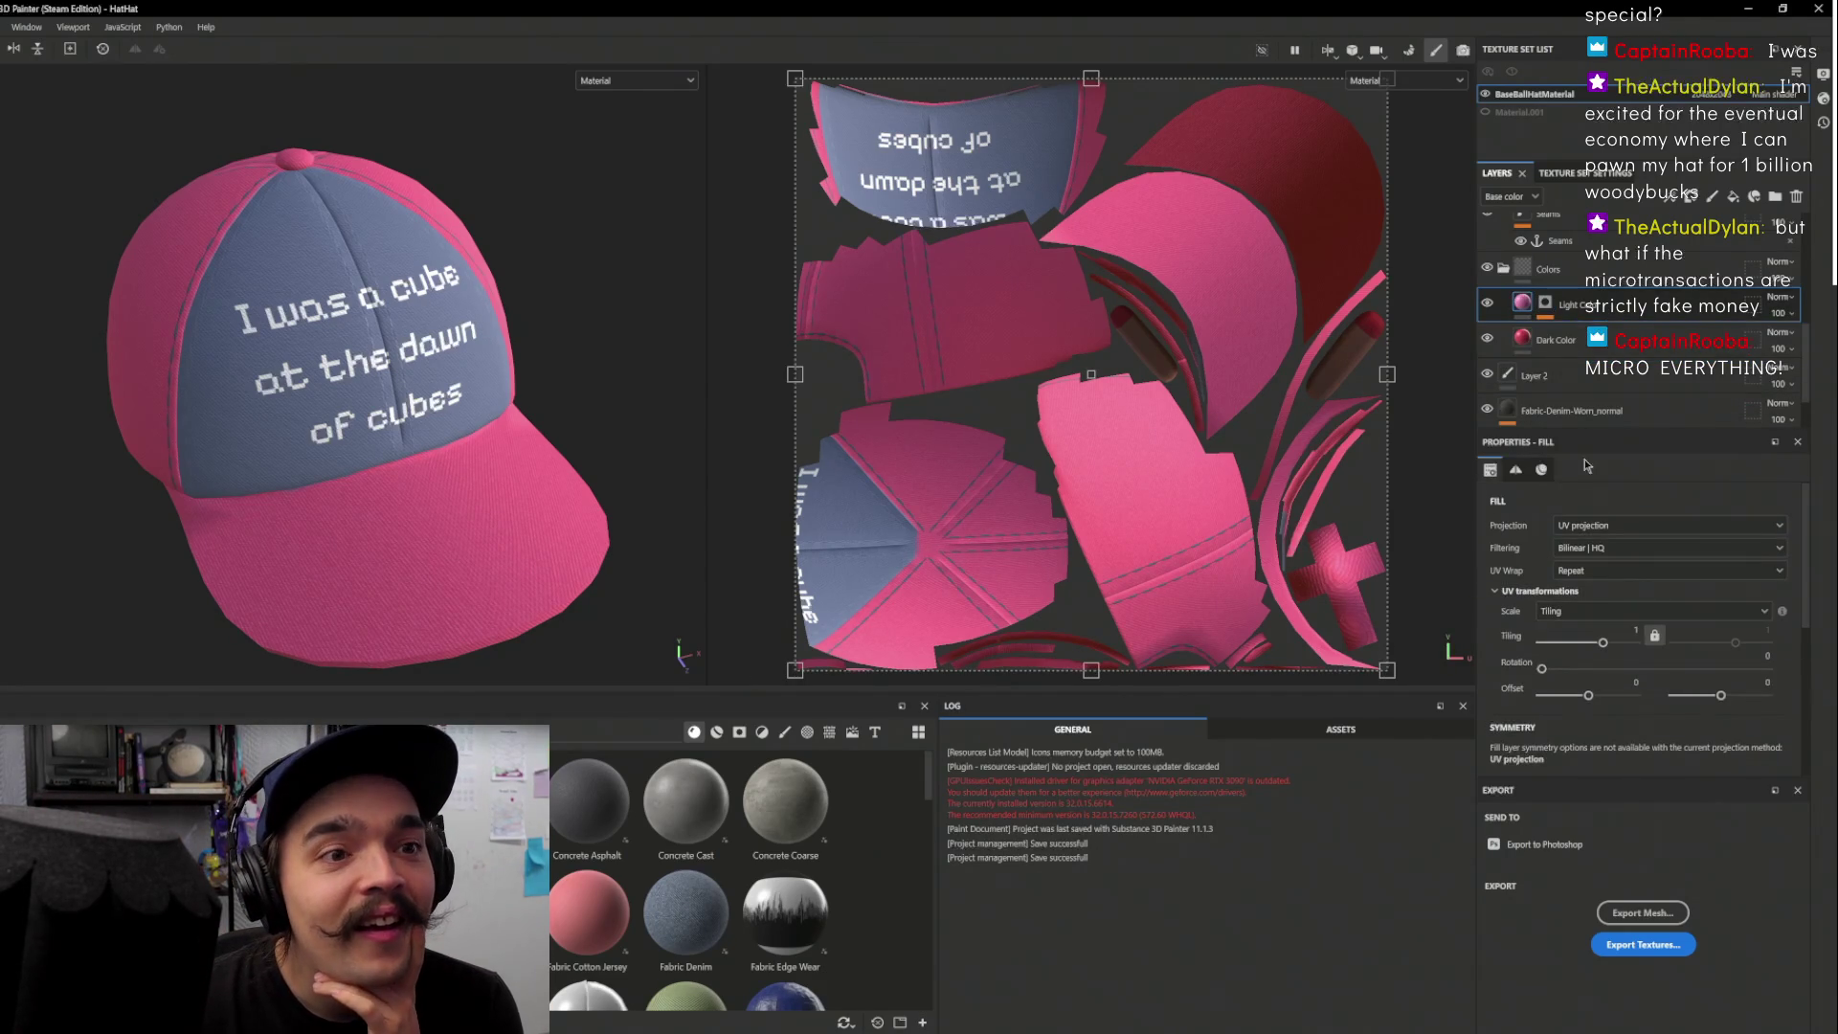
# Change the Light Color layer's base colour from pink FF93BC to dark blue 31356A
pyautogui.click(1589, 640)
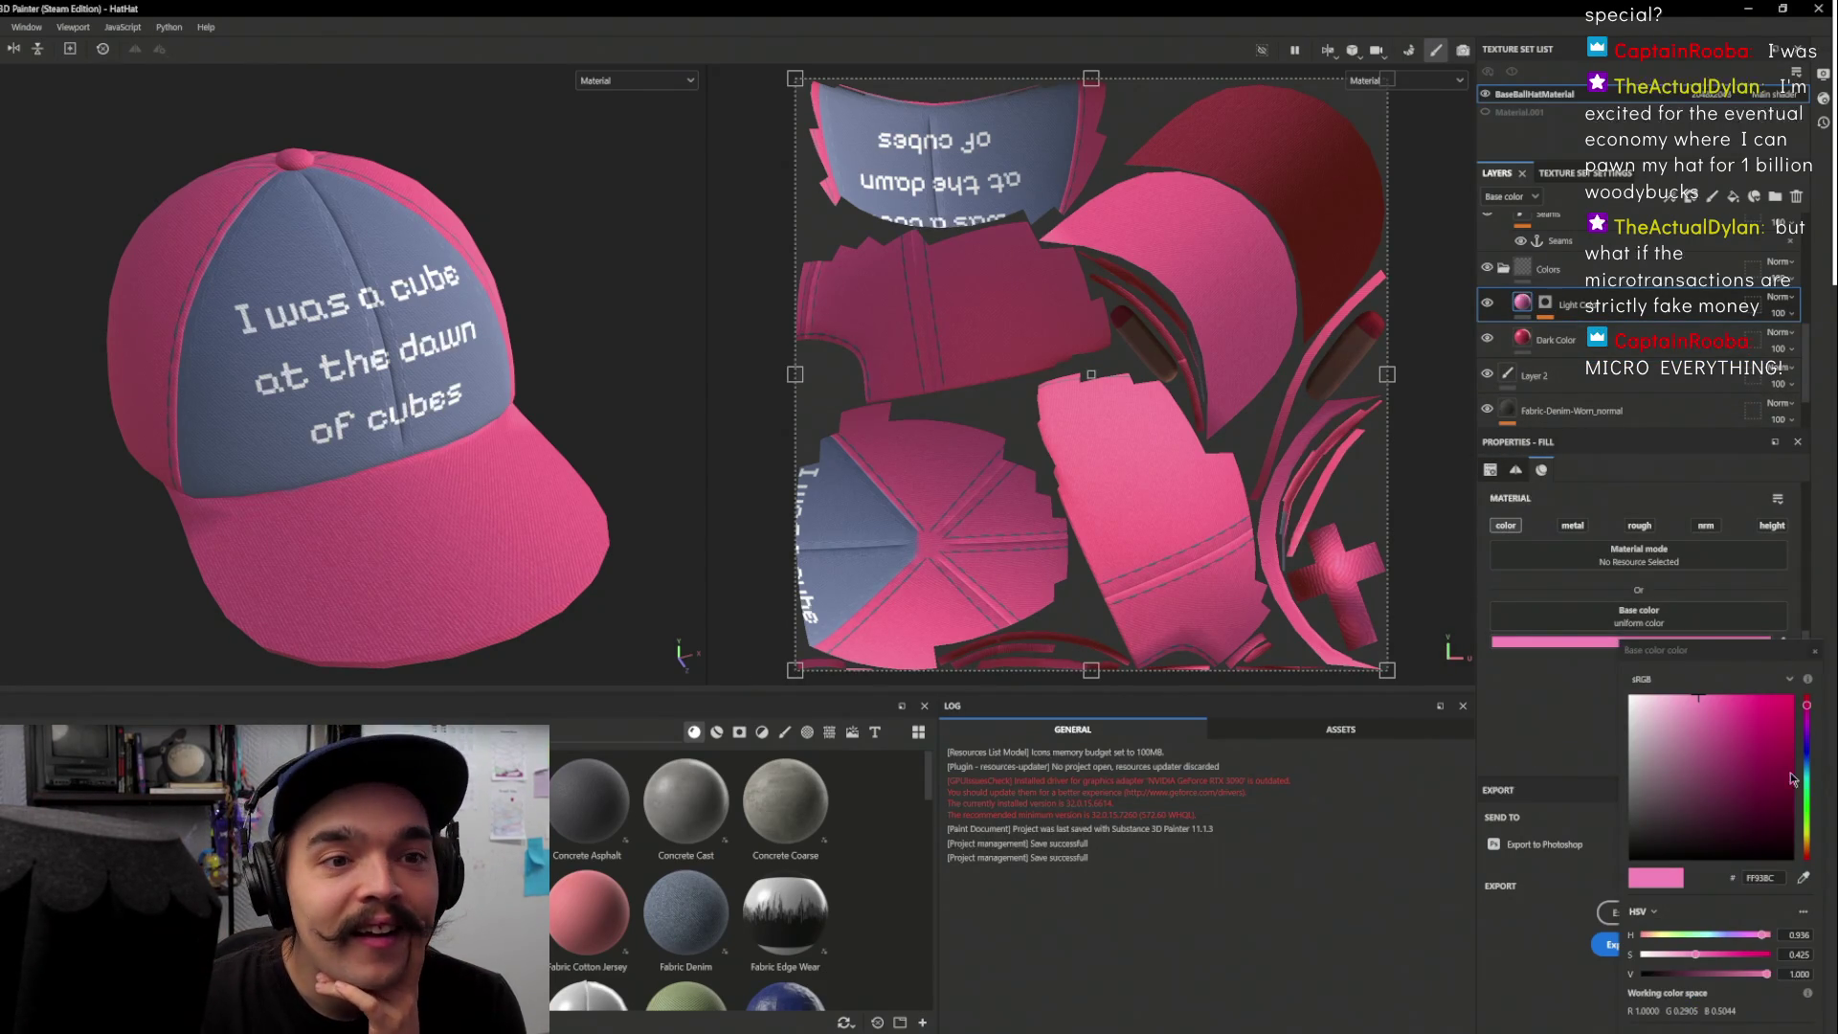
pyautogui.click(1670, 755)
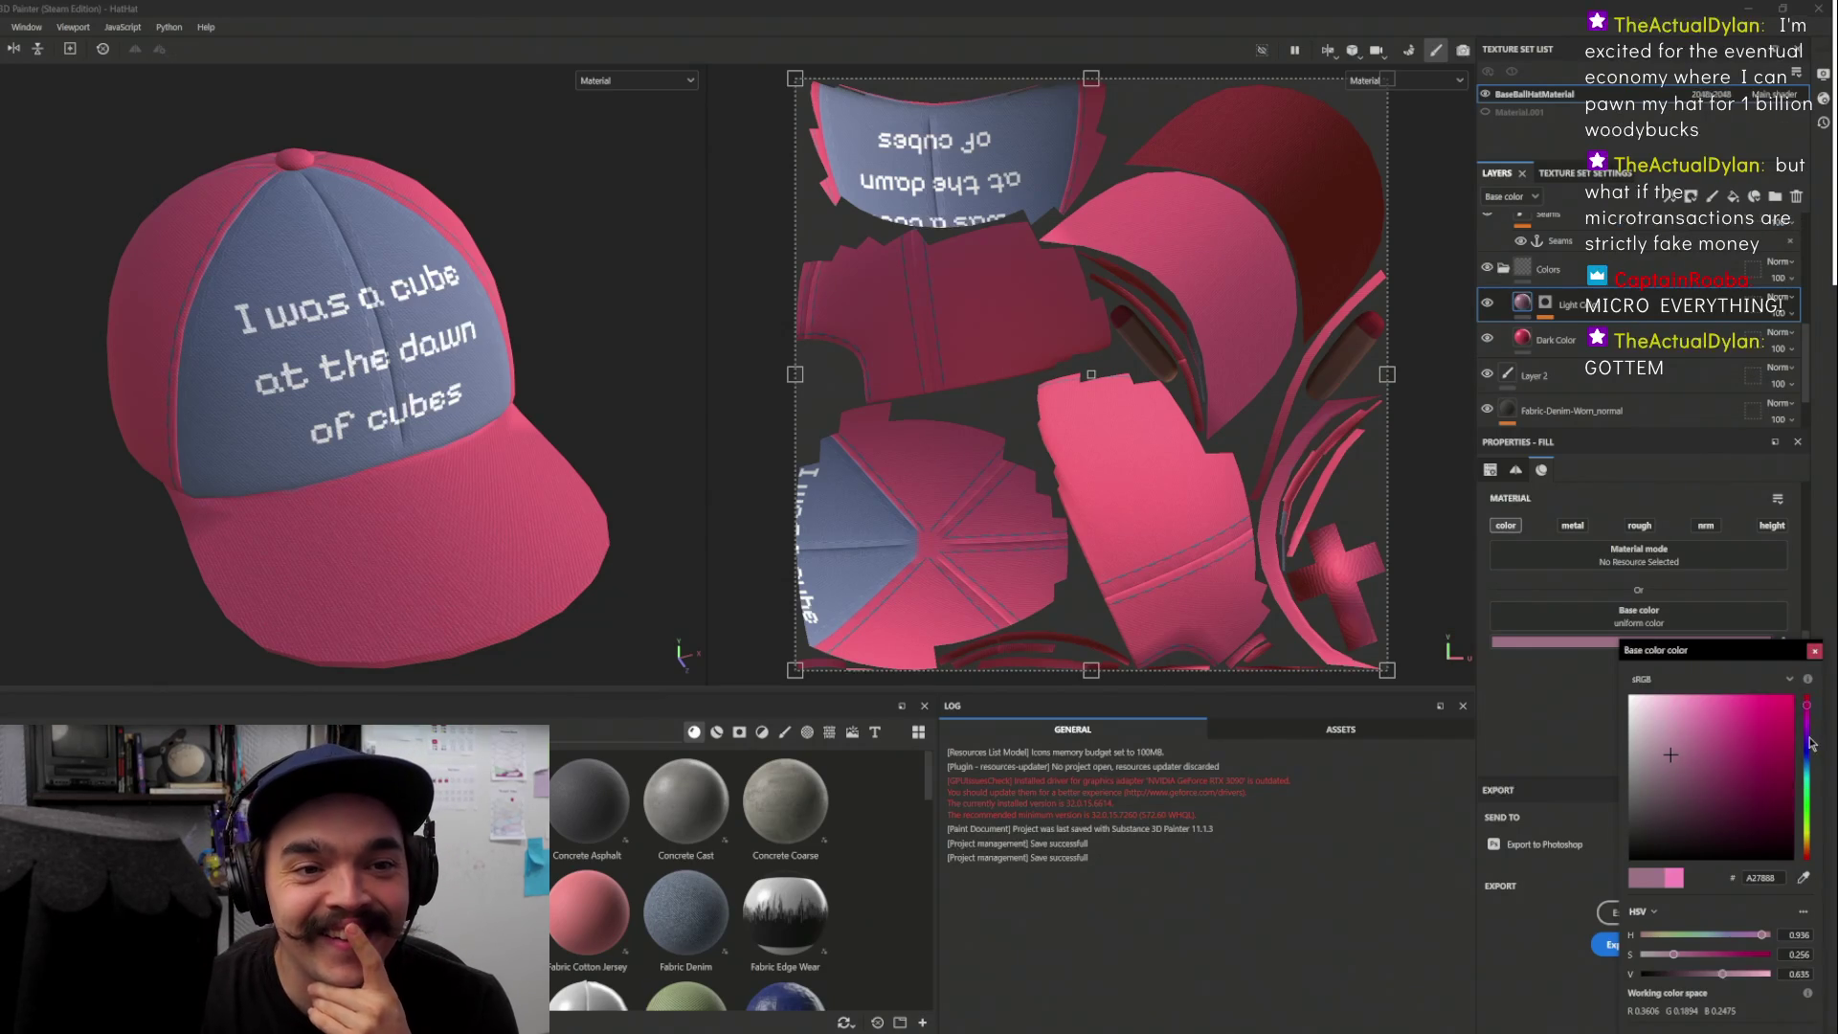
pyautogui.moveTo(1810, 740)
pyautogui.mouseDown()
pyautogui.moveTo(1748, 787)
pyautogui.moveTo(1726, 735)
pyautogui.moveTo(1722, 780)
pyautogui.moveTo(1770, 788)
pyautogui.moveTo(1707, 771)
pyautogui.moveTo(1716, 791)
pyautogui.moveTo(1808, 770)
pyautogui.mouseUp()
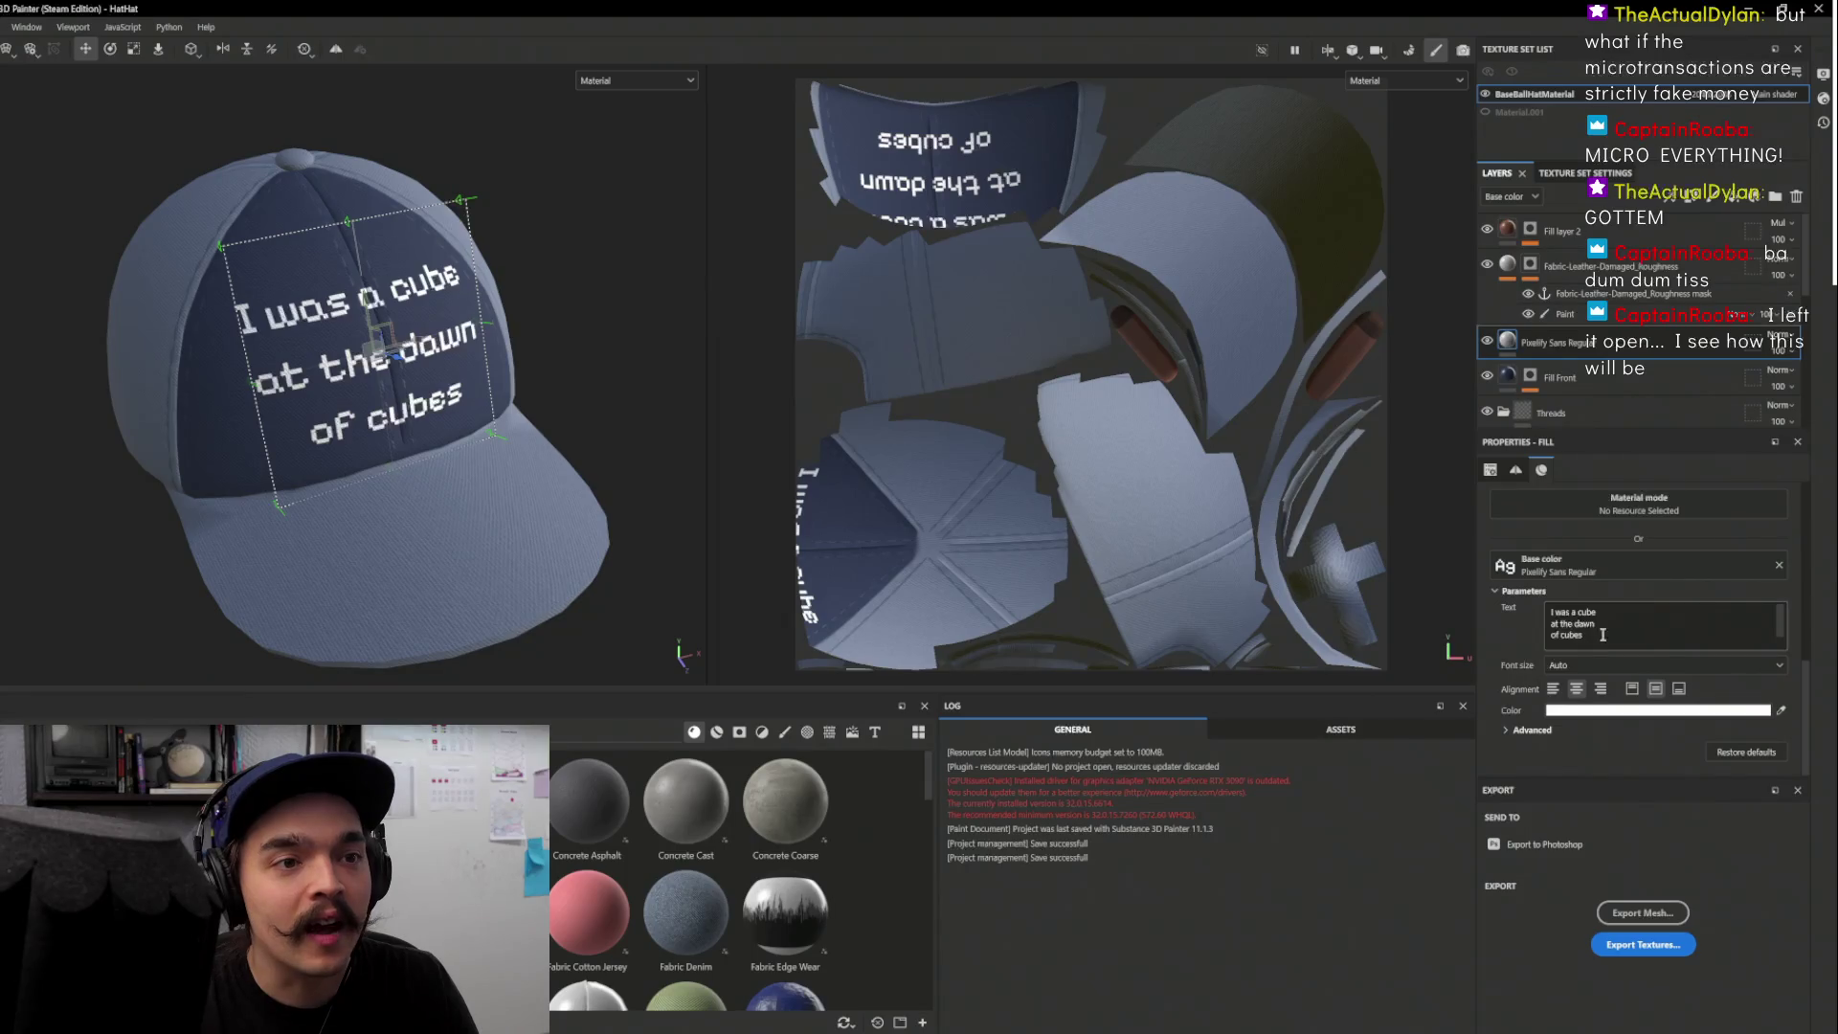
# Replace the Pixelify Sans layer's cube sentence with 'Hat' and zoom in to inspect it
pyautogui.moveTo(1604, 636); pyautogui.dragTo(1492, 600)
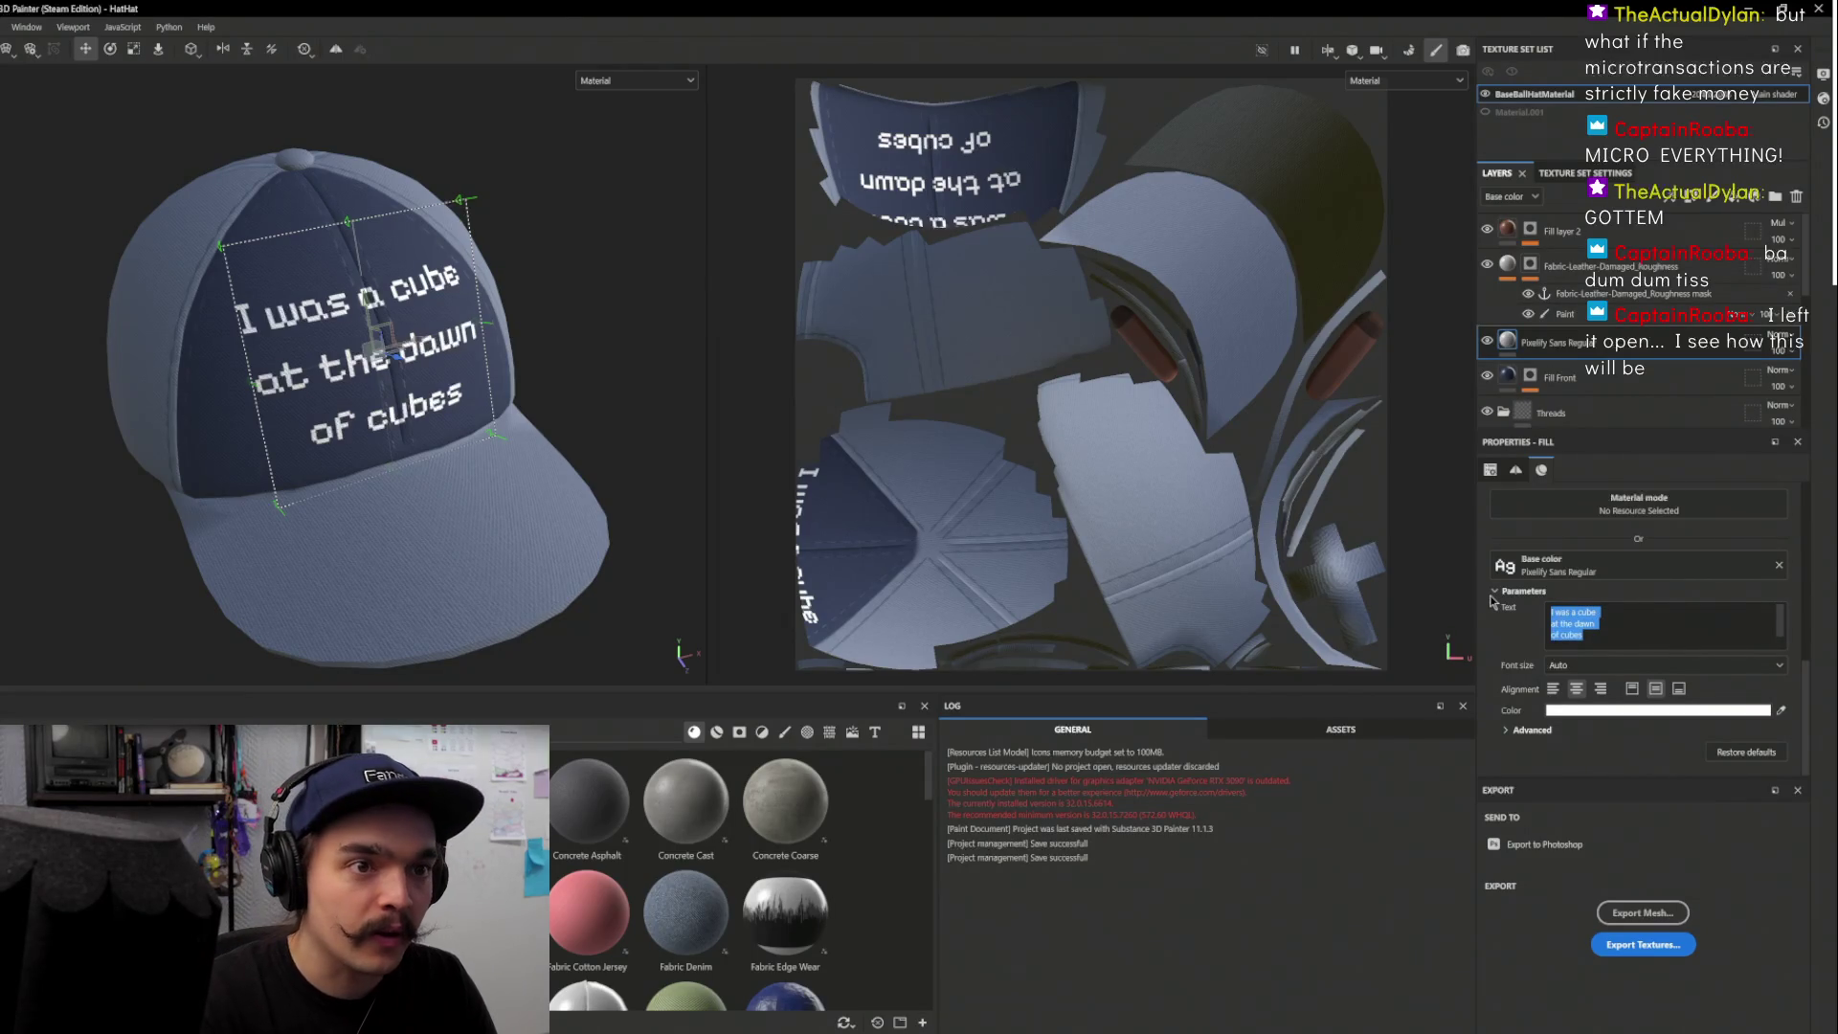
pyautogui.click(1641, 623)
pyautogui.scroll(-1, 1595, 639)
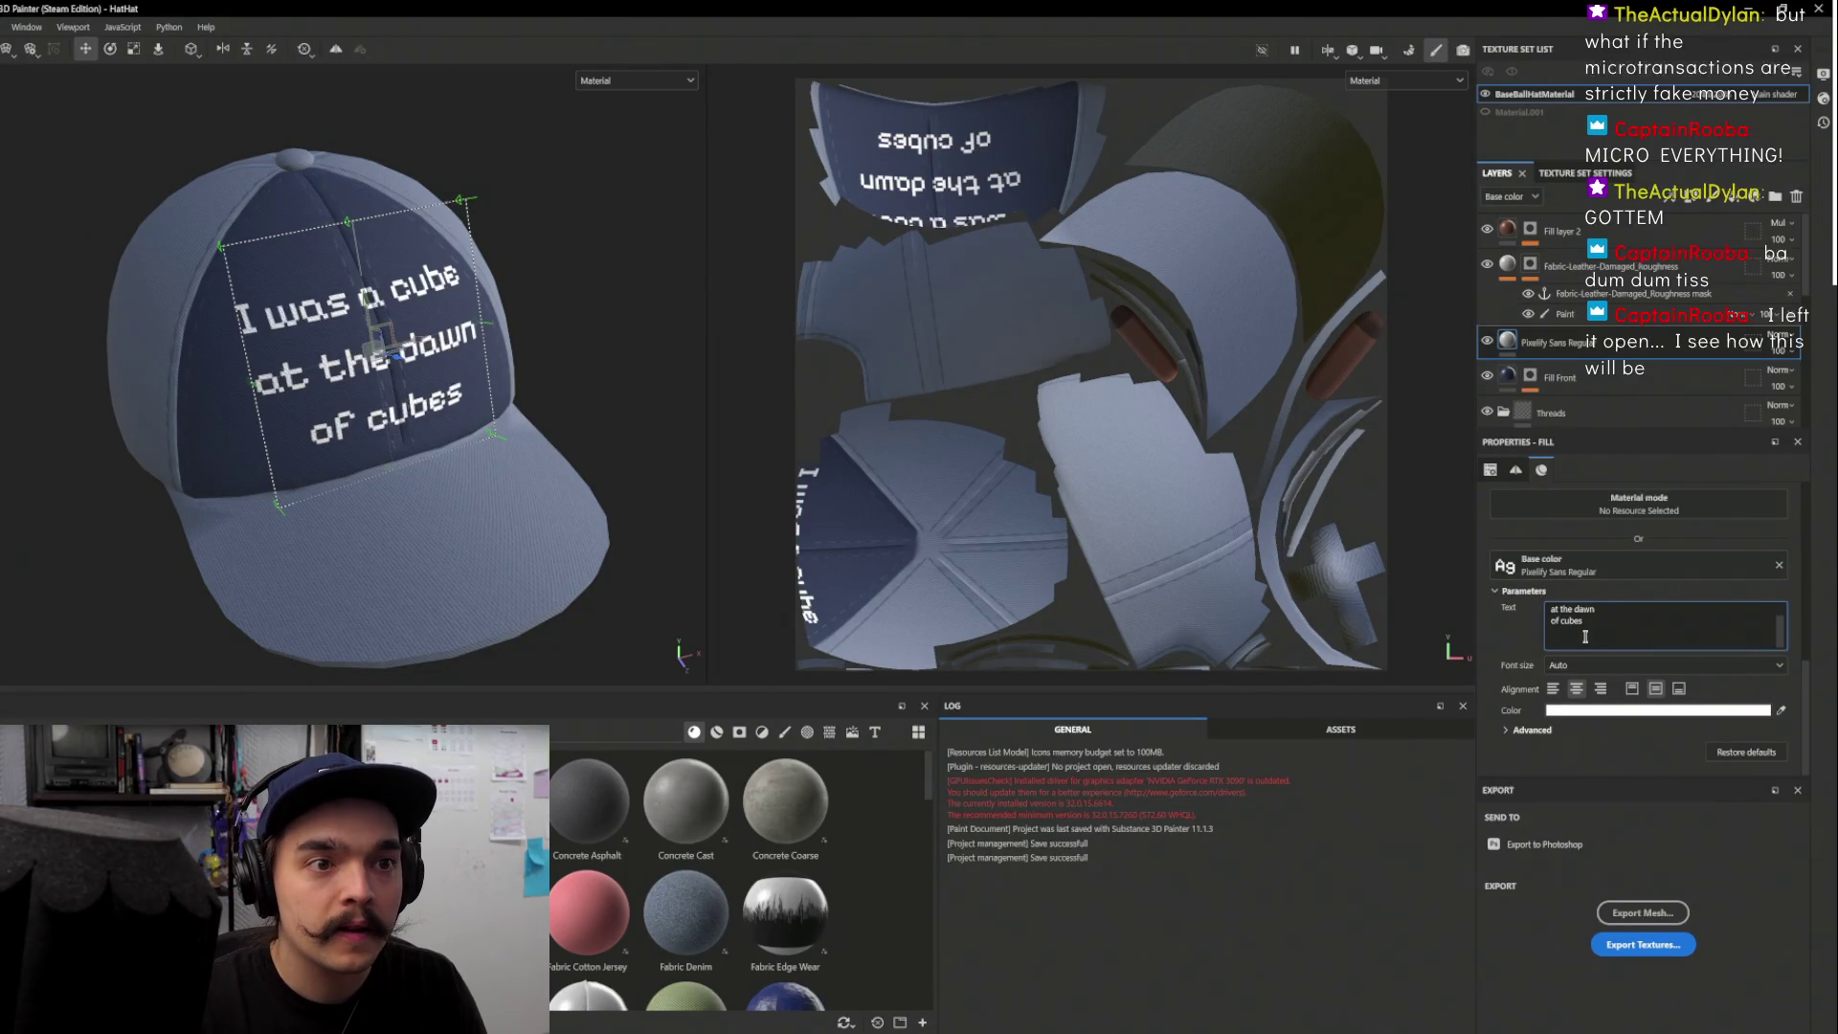
pyautogui.moveTo(1598, 645); pyautogui.dragTo(1509, 566)
pyautogui.write('Hat')
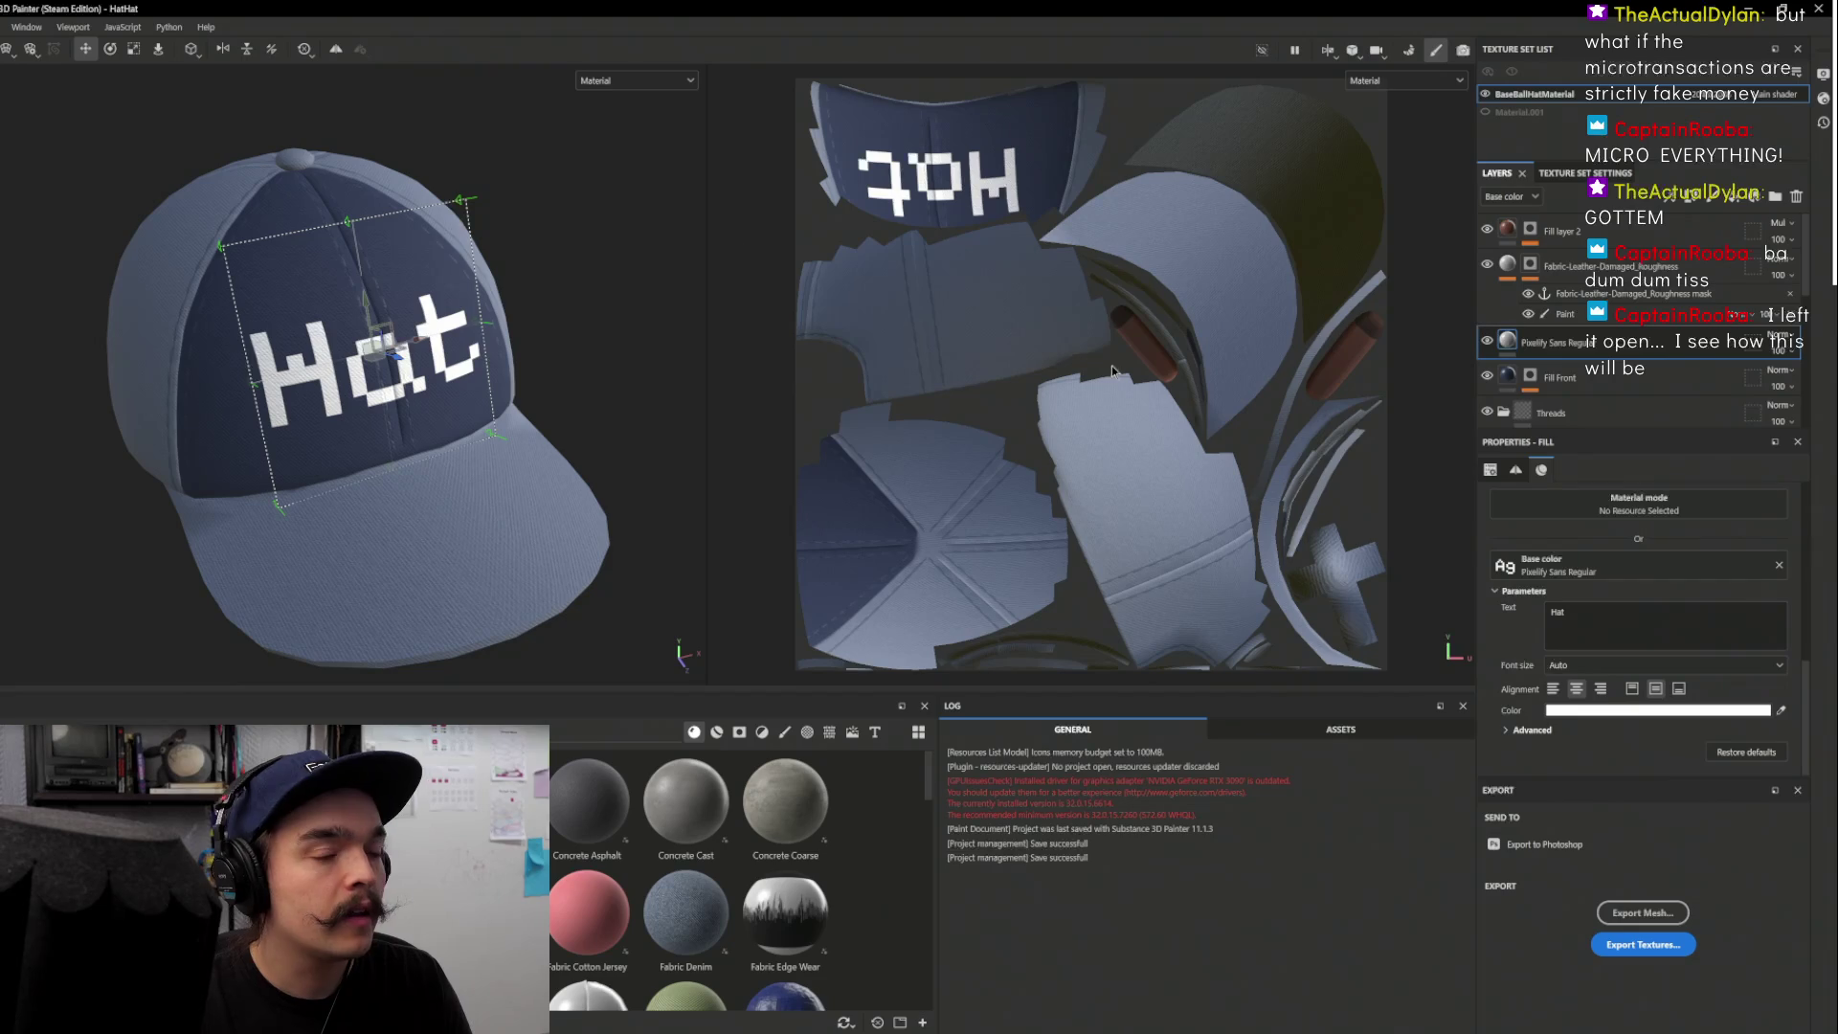
pyautogui.scroll(10, 612, 340)
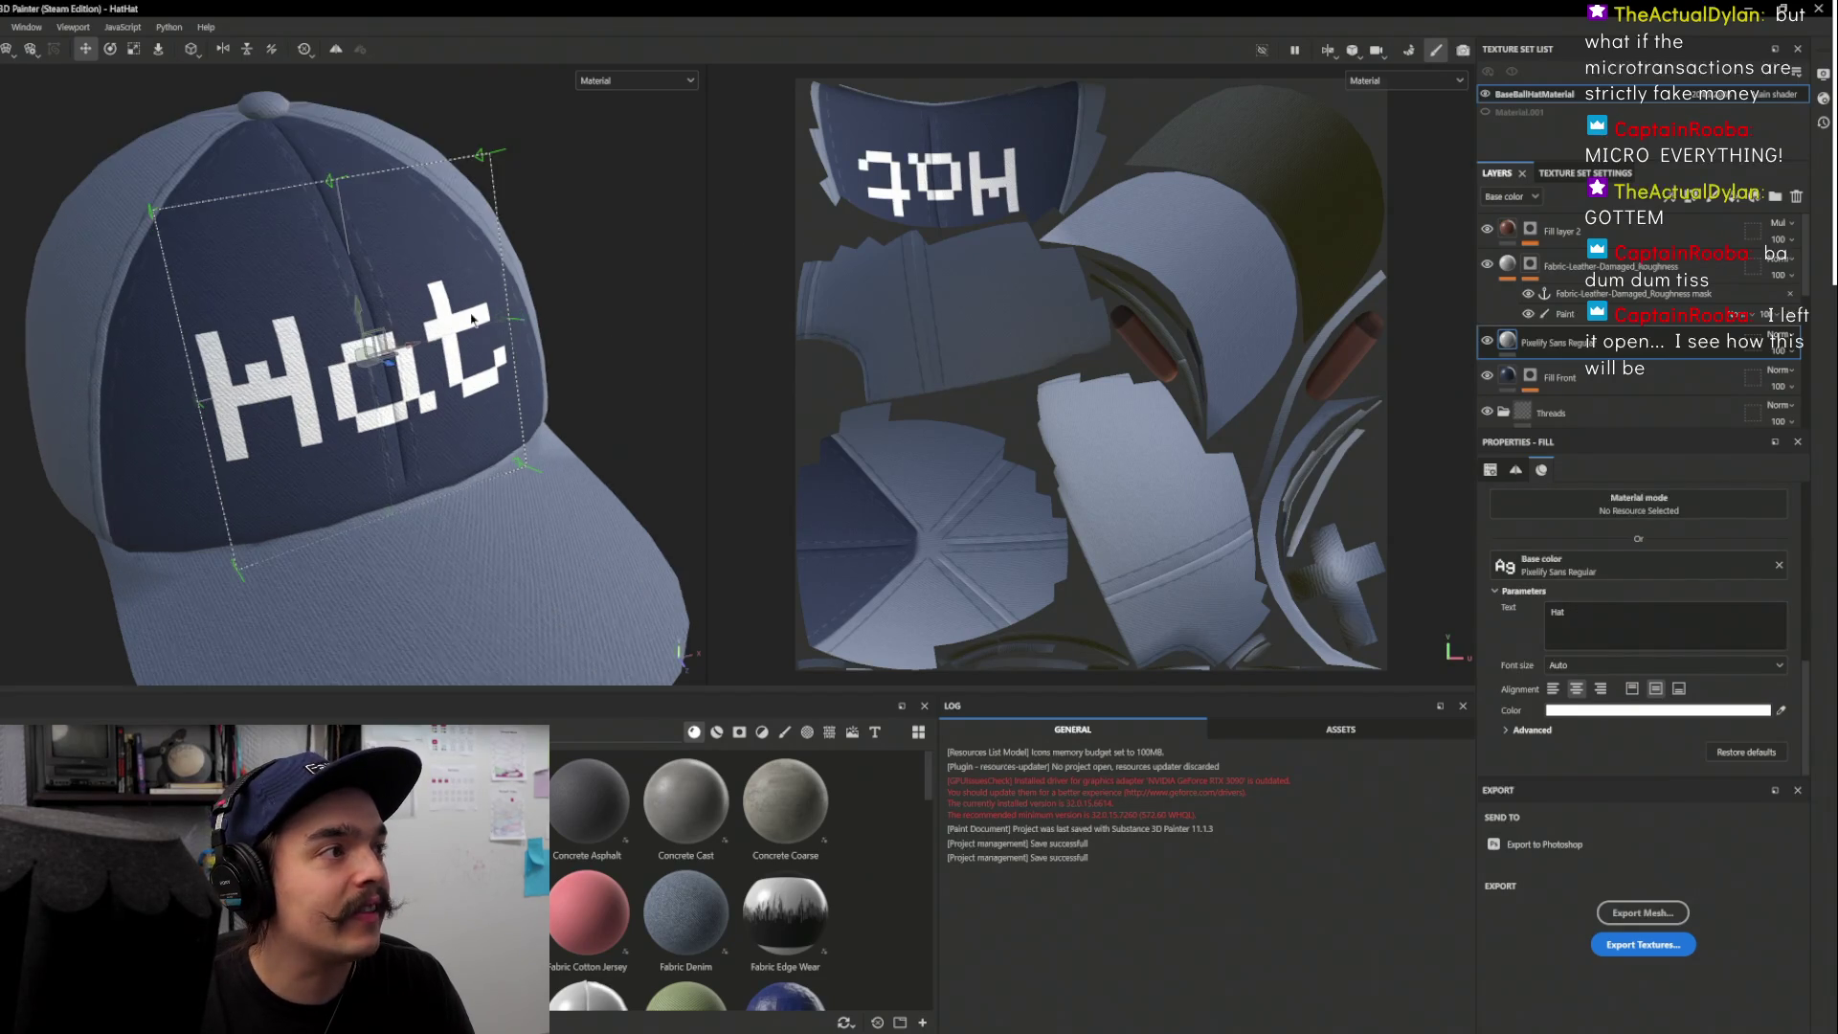
pyautogui.scroll(2, 196, 424)
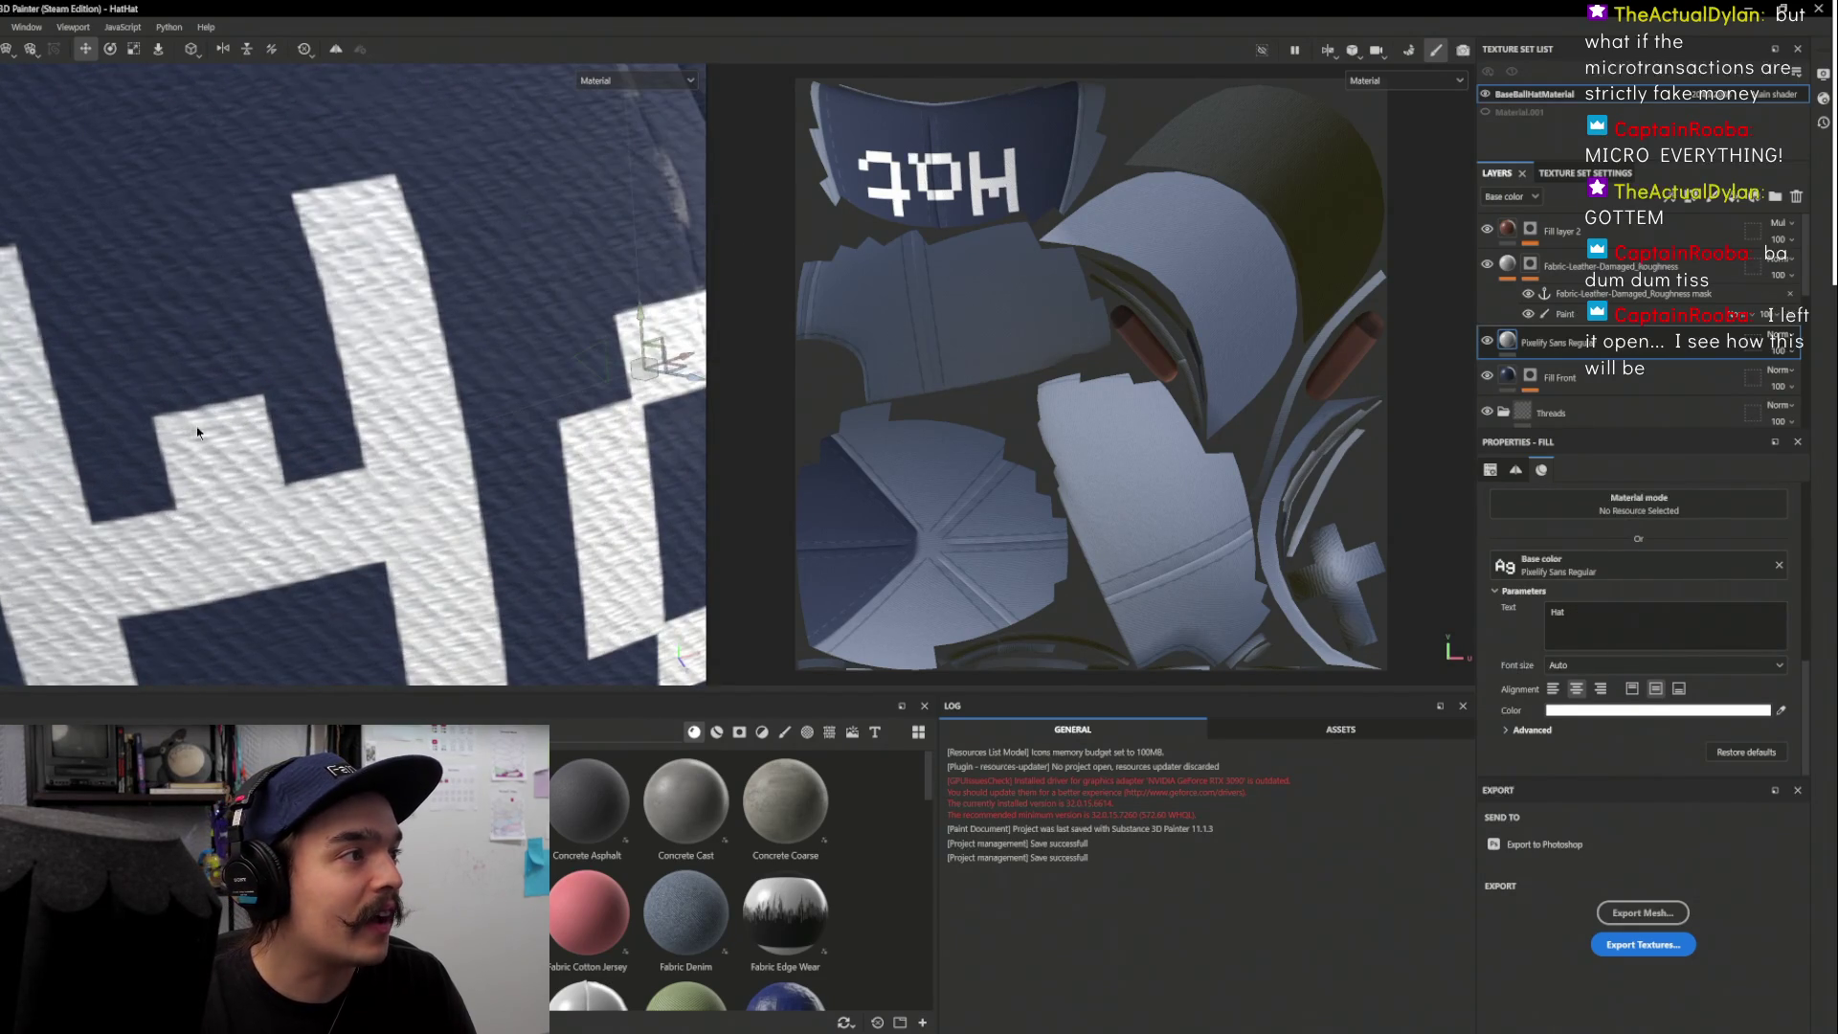
pyautogui.scroll(-6, 226, 431)
pyautogui.scroll(-3, 232, 461)
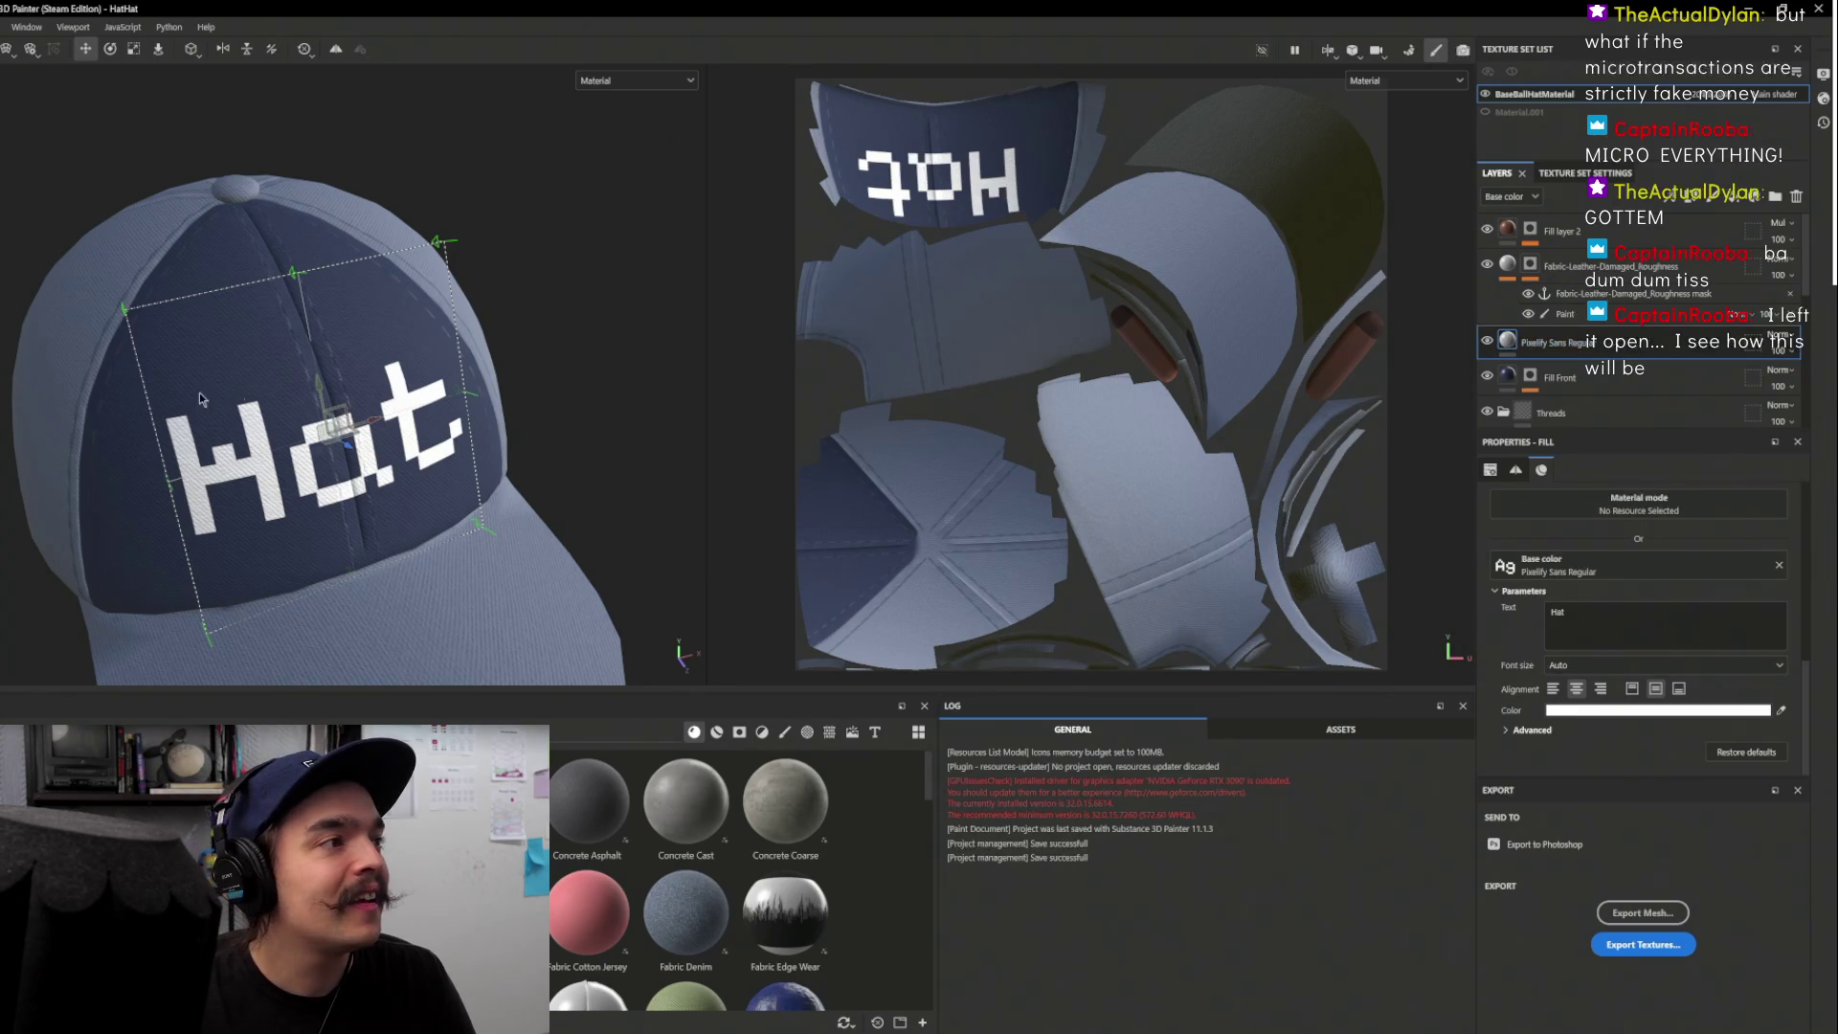
pyautogui.scroll(5, 703, 352)
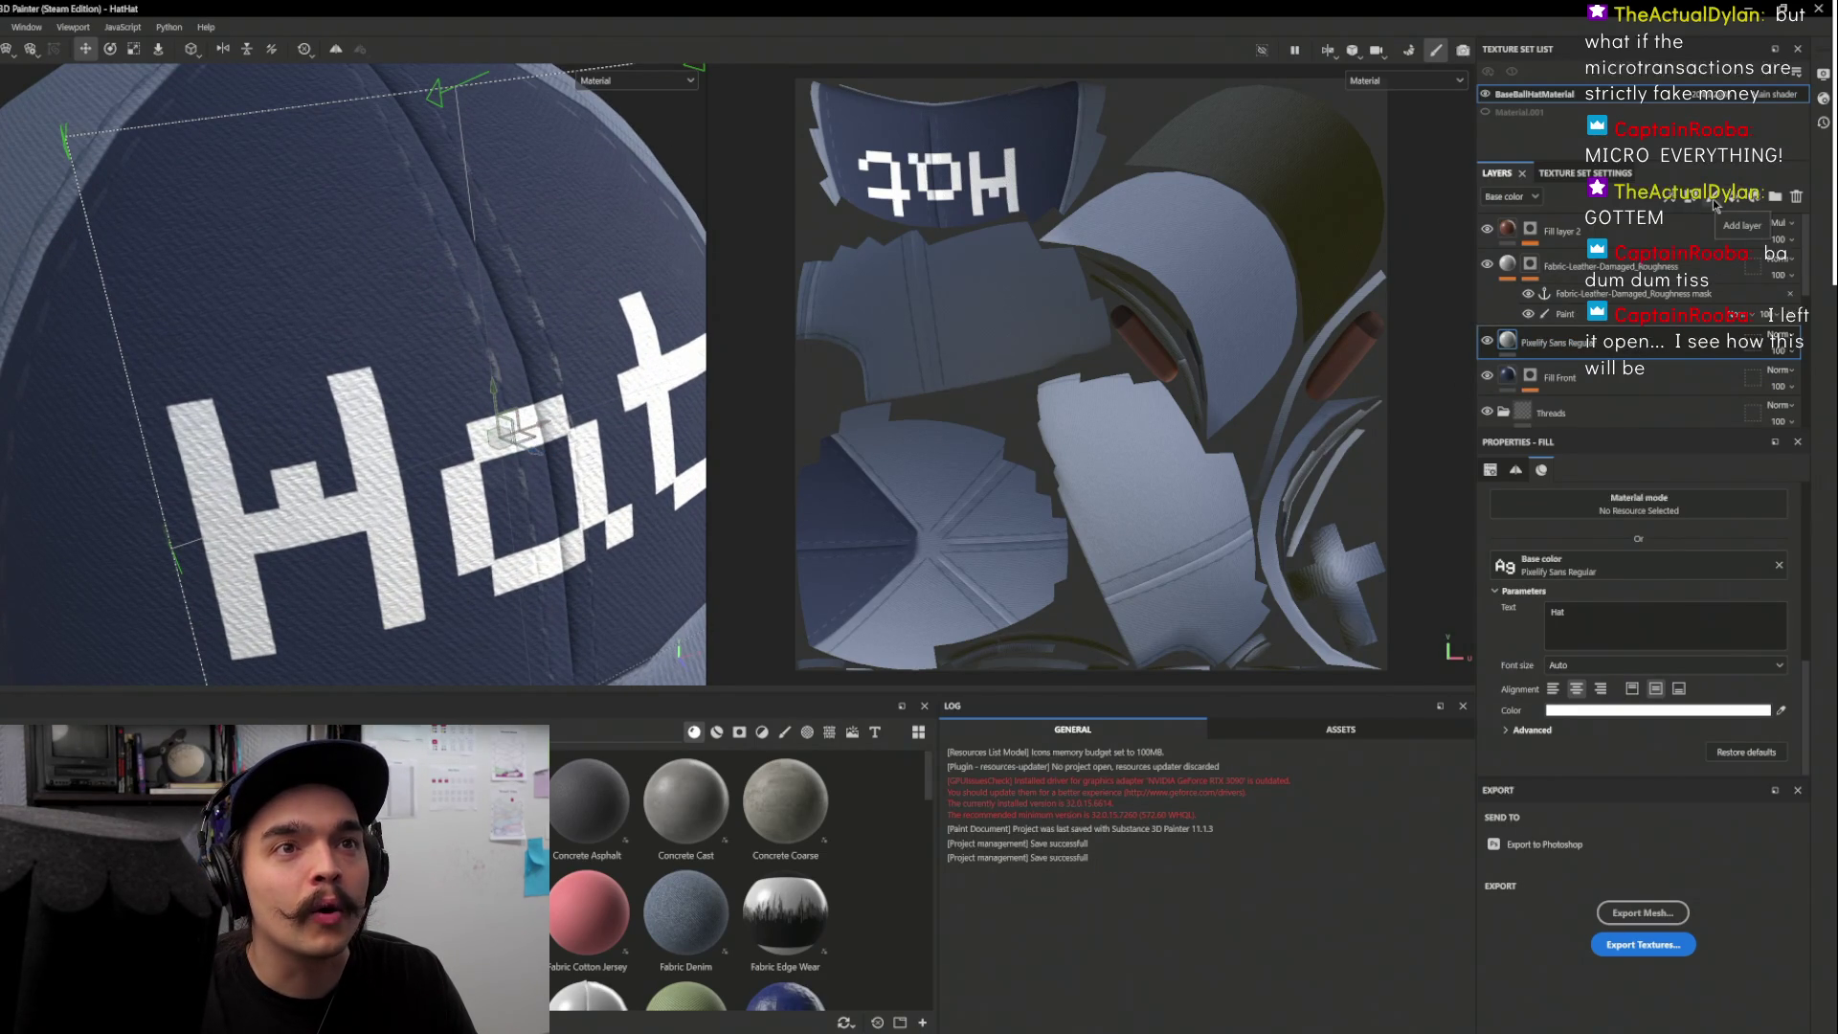
pyautogui.click(1713, 199)
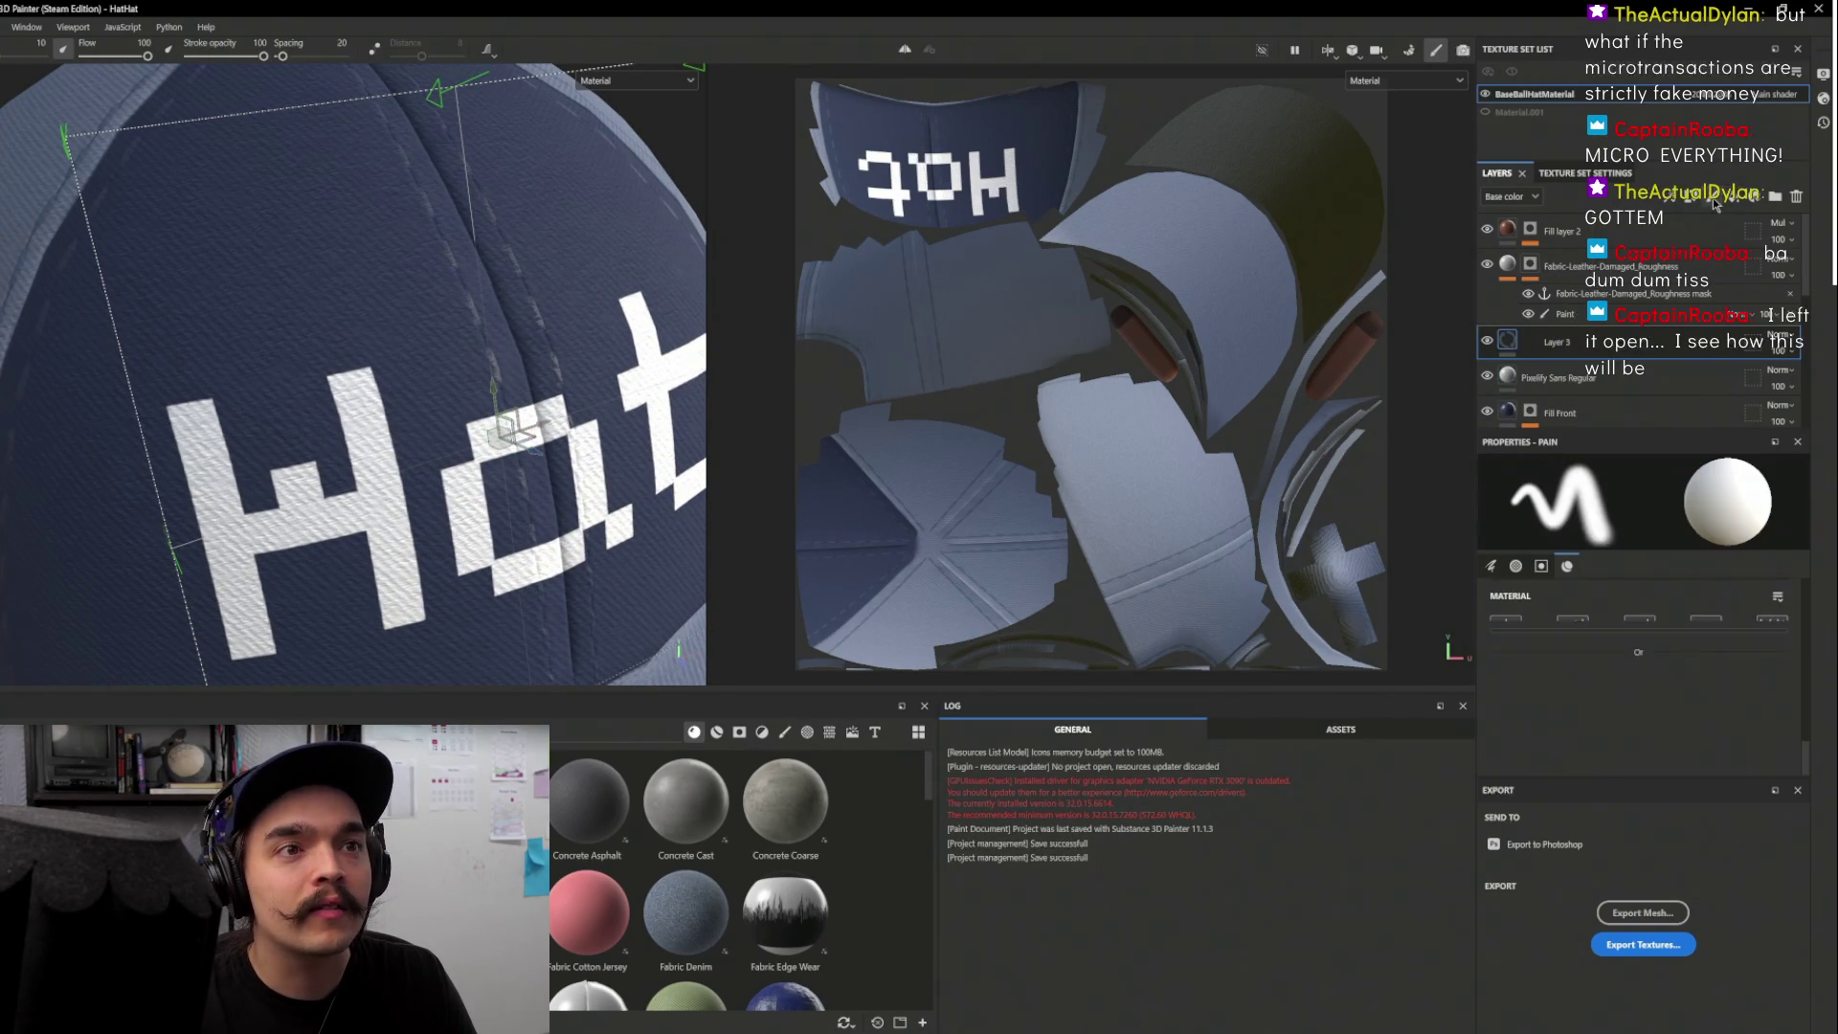
pyautogui.click(1778, 334)
pyautogui.click(1785, 379)
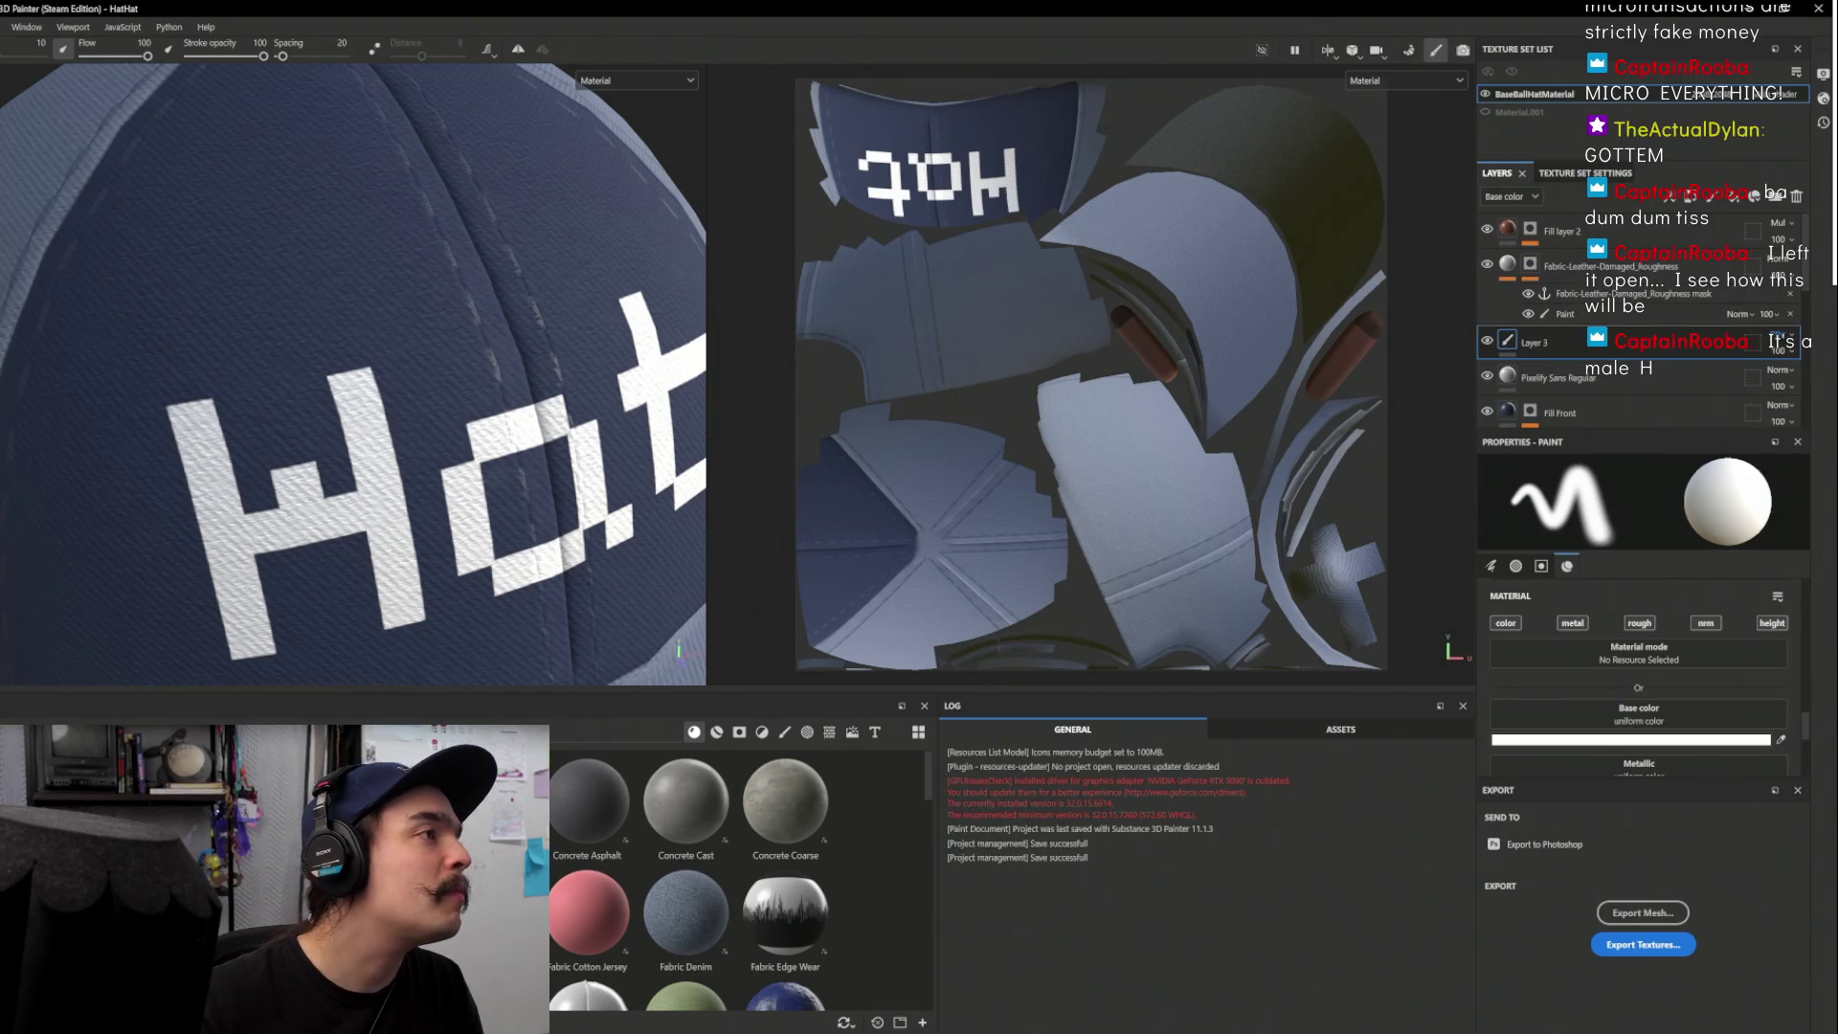
pyautogui.press('e')
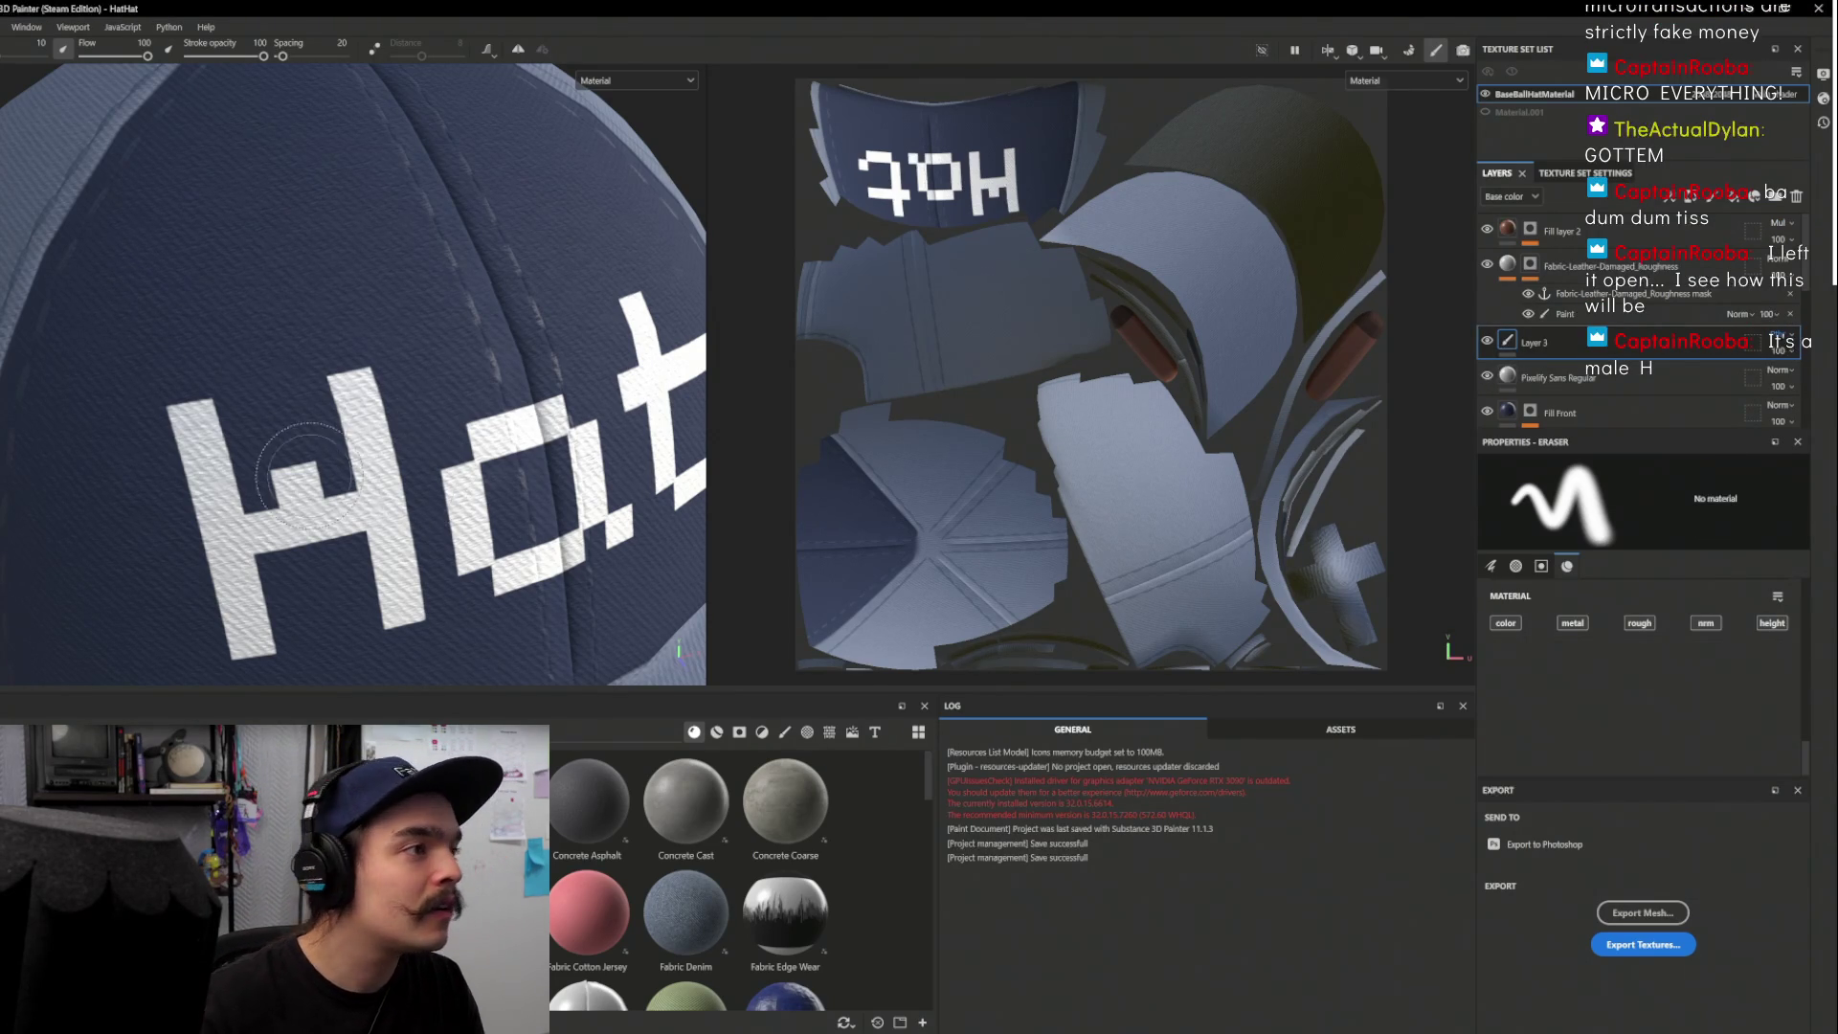
pyautogui.scroll(4, 278, 433)
pyautogui.press('[')
pyautogui.press('[')
pyautogui.press('[')
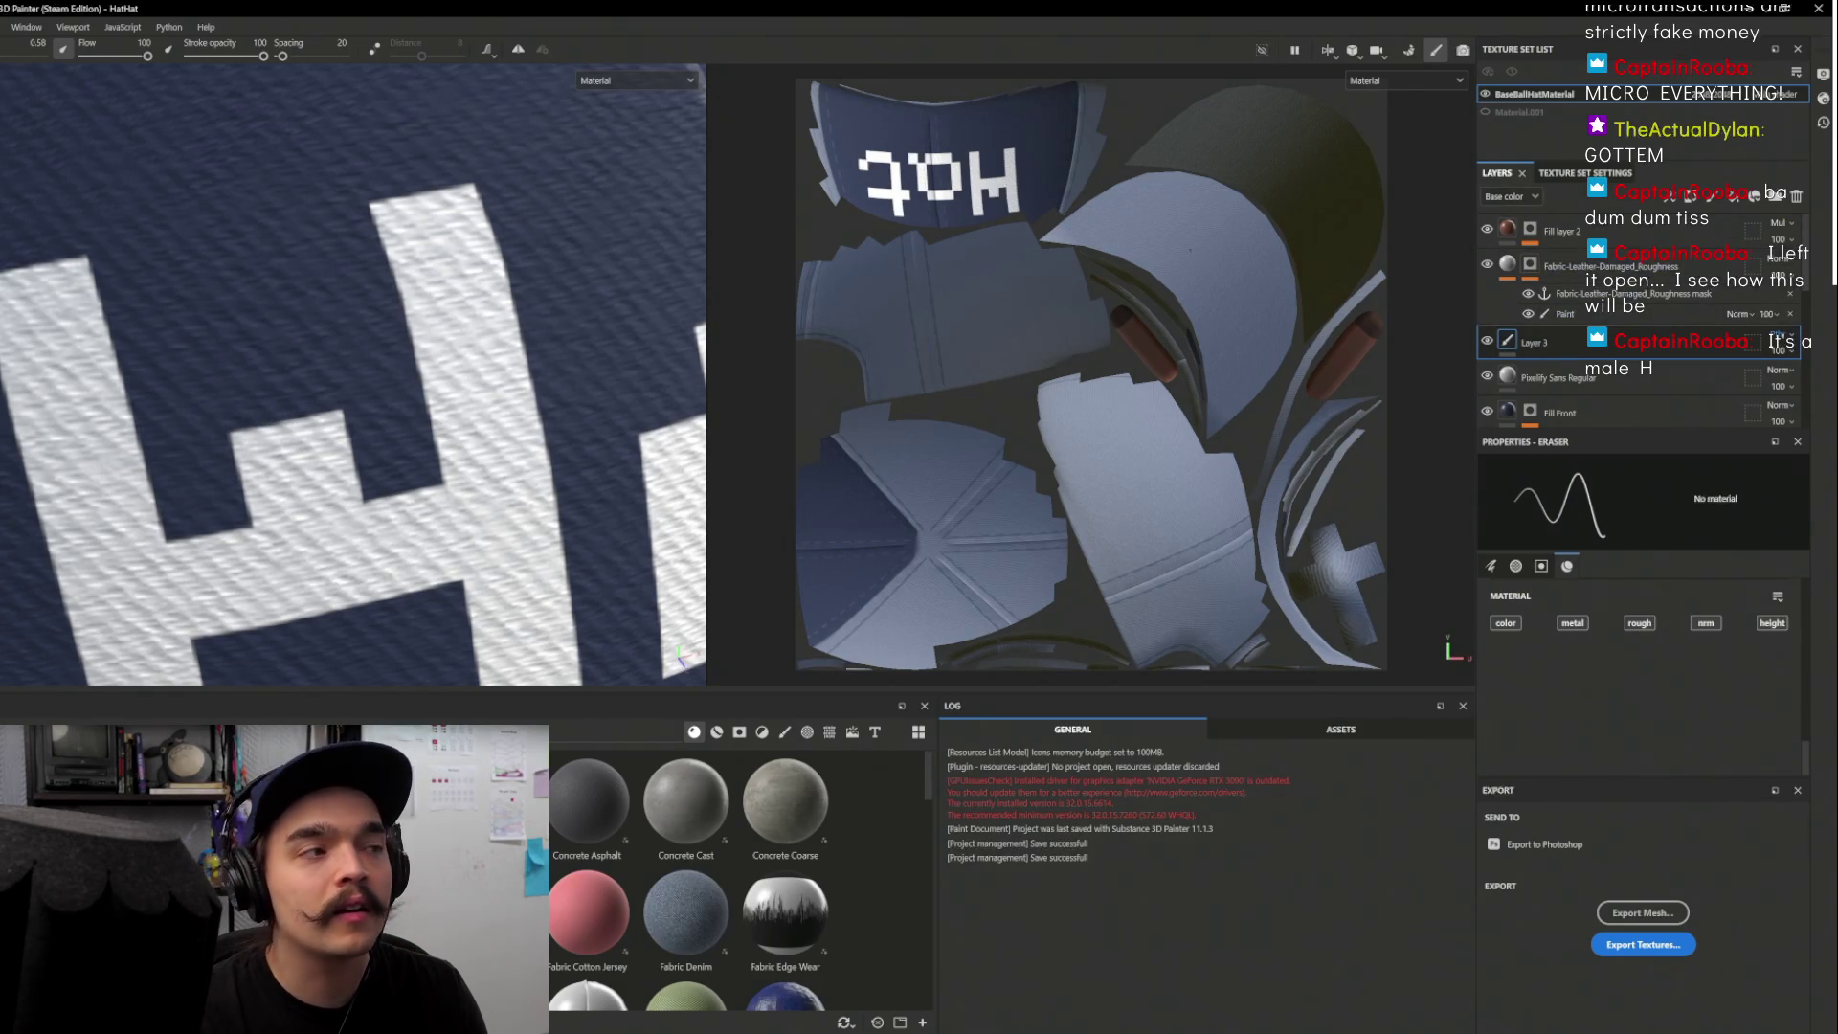
pyautogui.press(']')
pyautogui.press(']')
pyautogui.press(']')
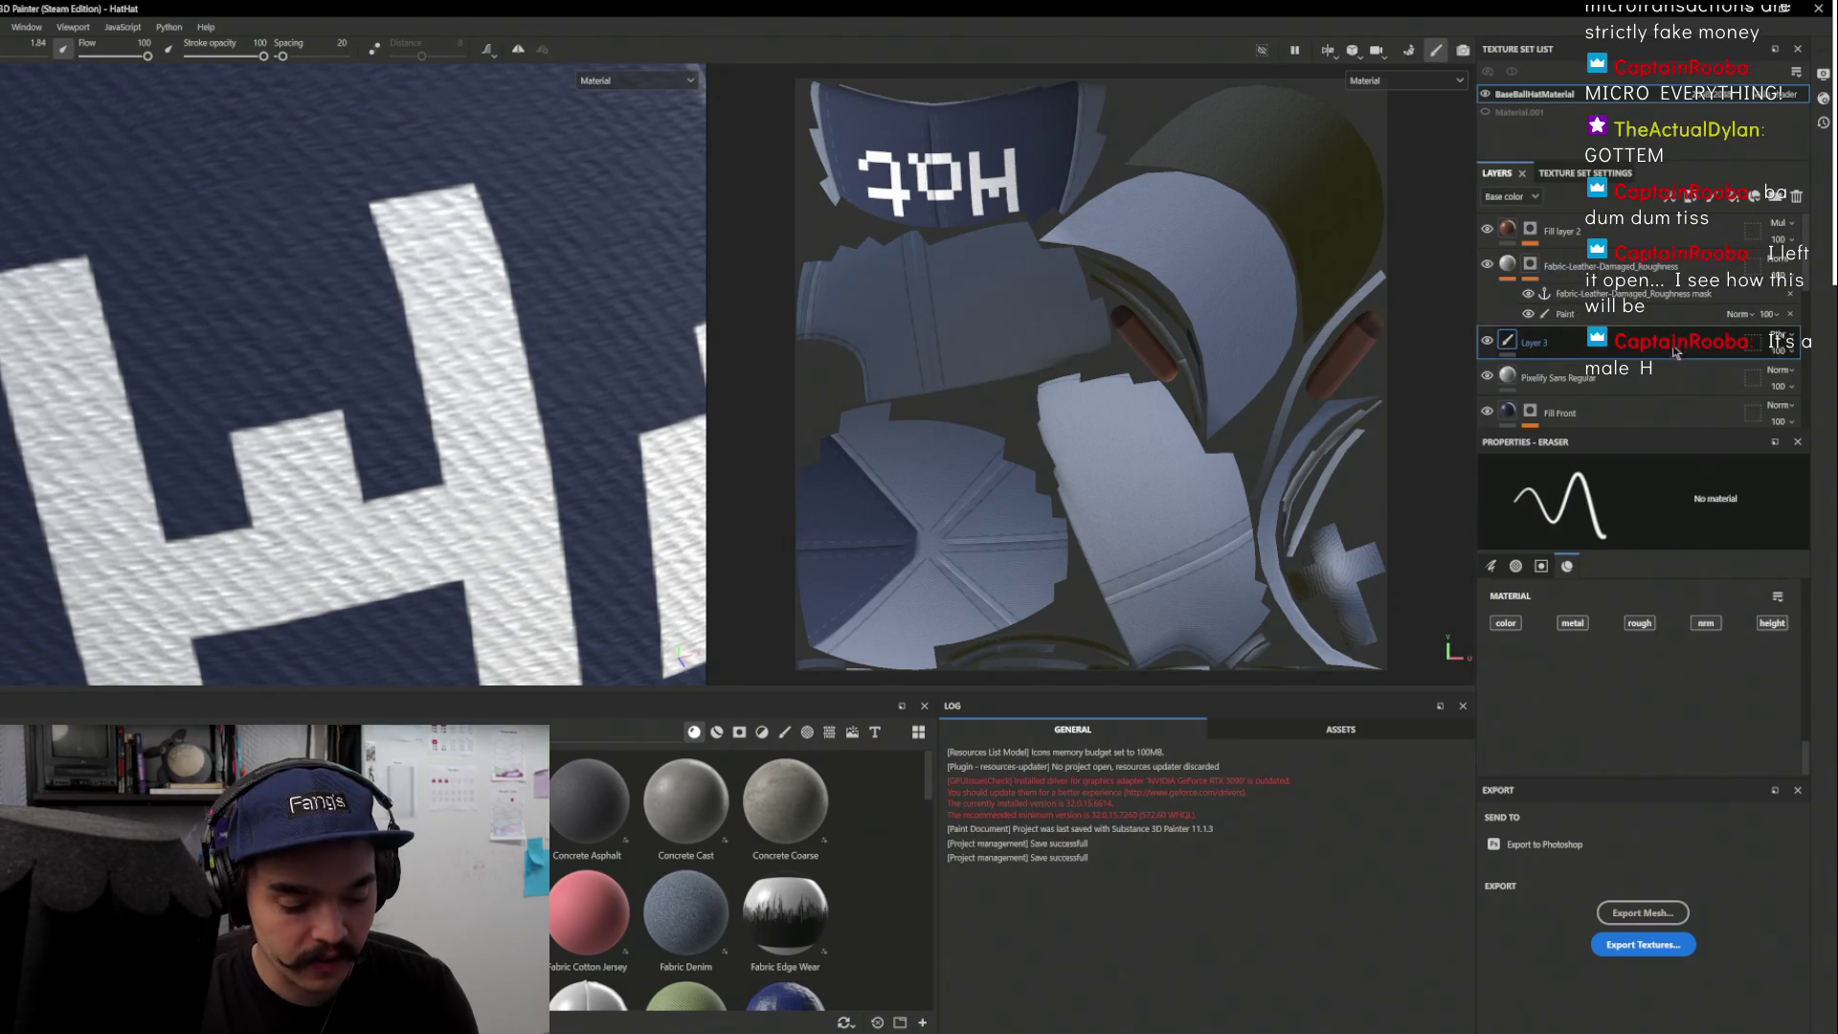
pyautogui.press('Delete')
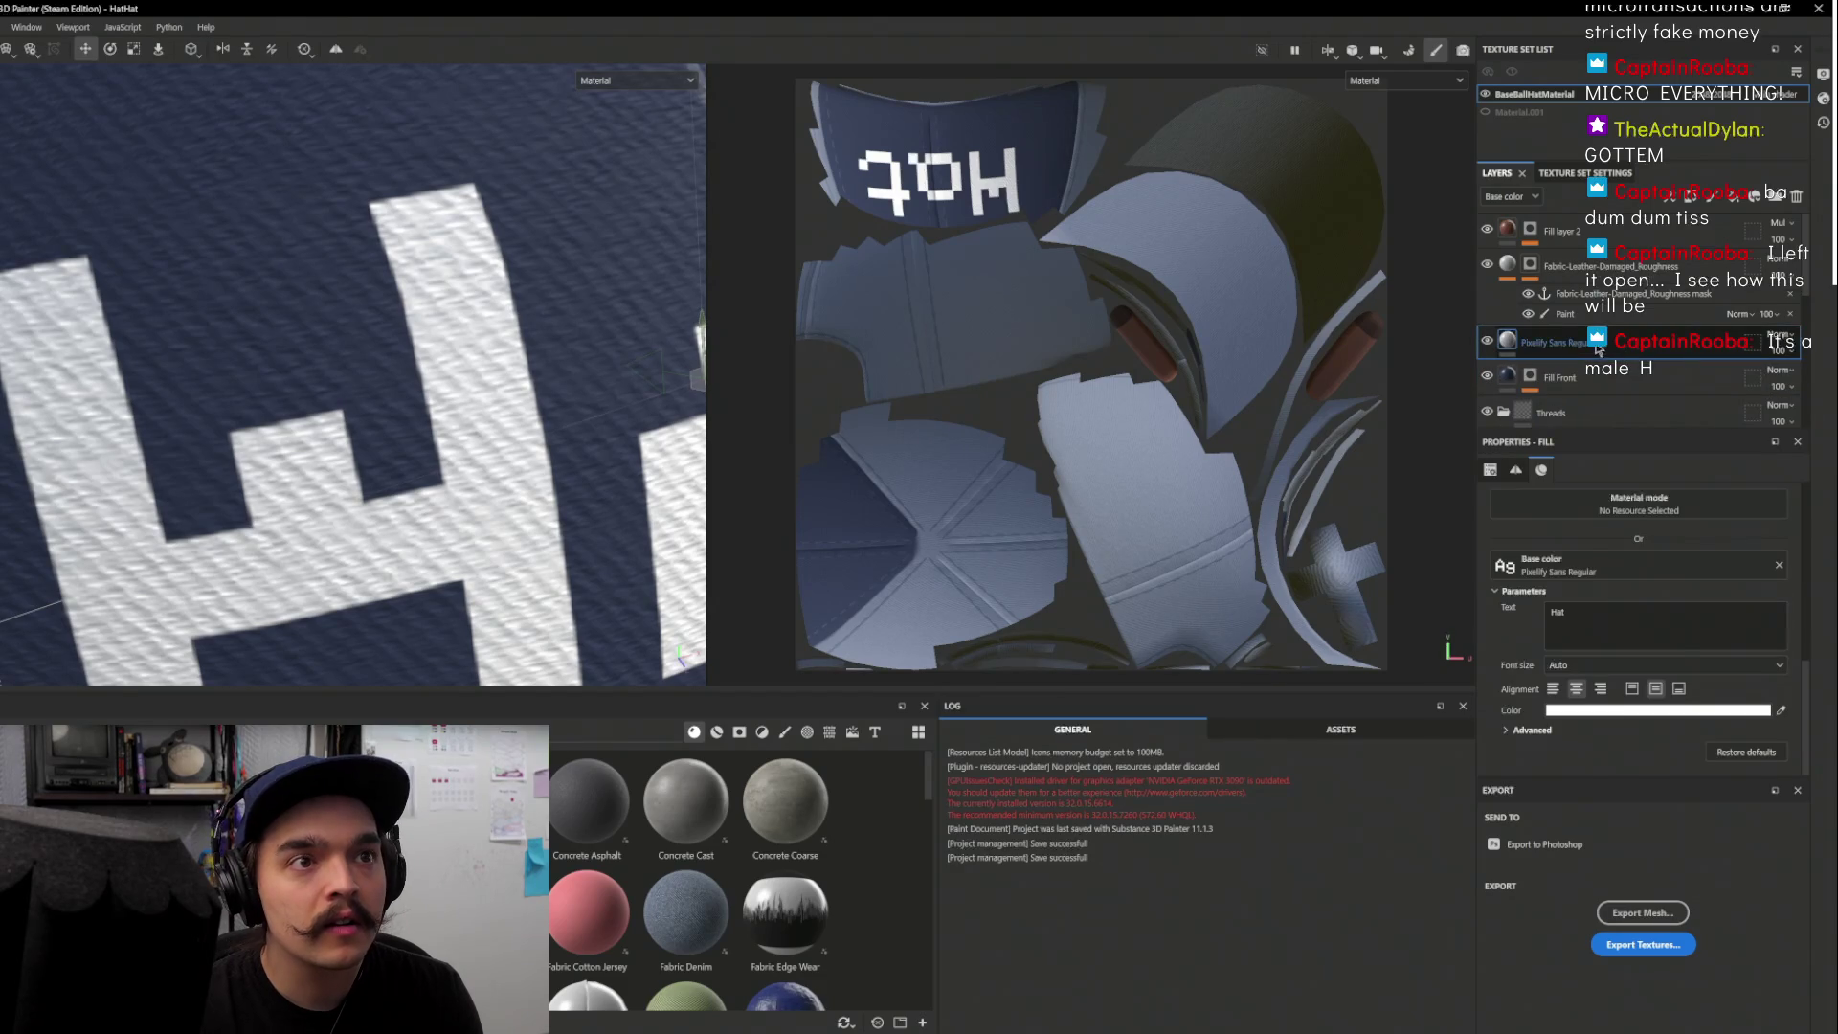
pyautogui.click(1691, 197)
# Add a black mask with a Paint effect to the Pixelify Sans text layer
pyautogui.click(1729, 236)
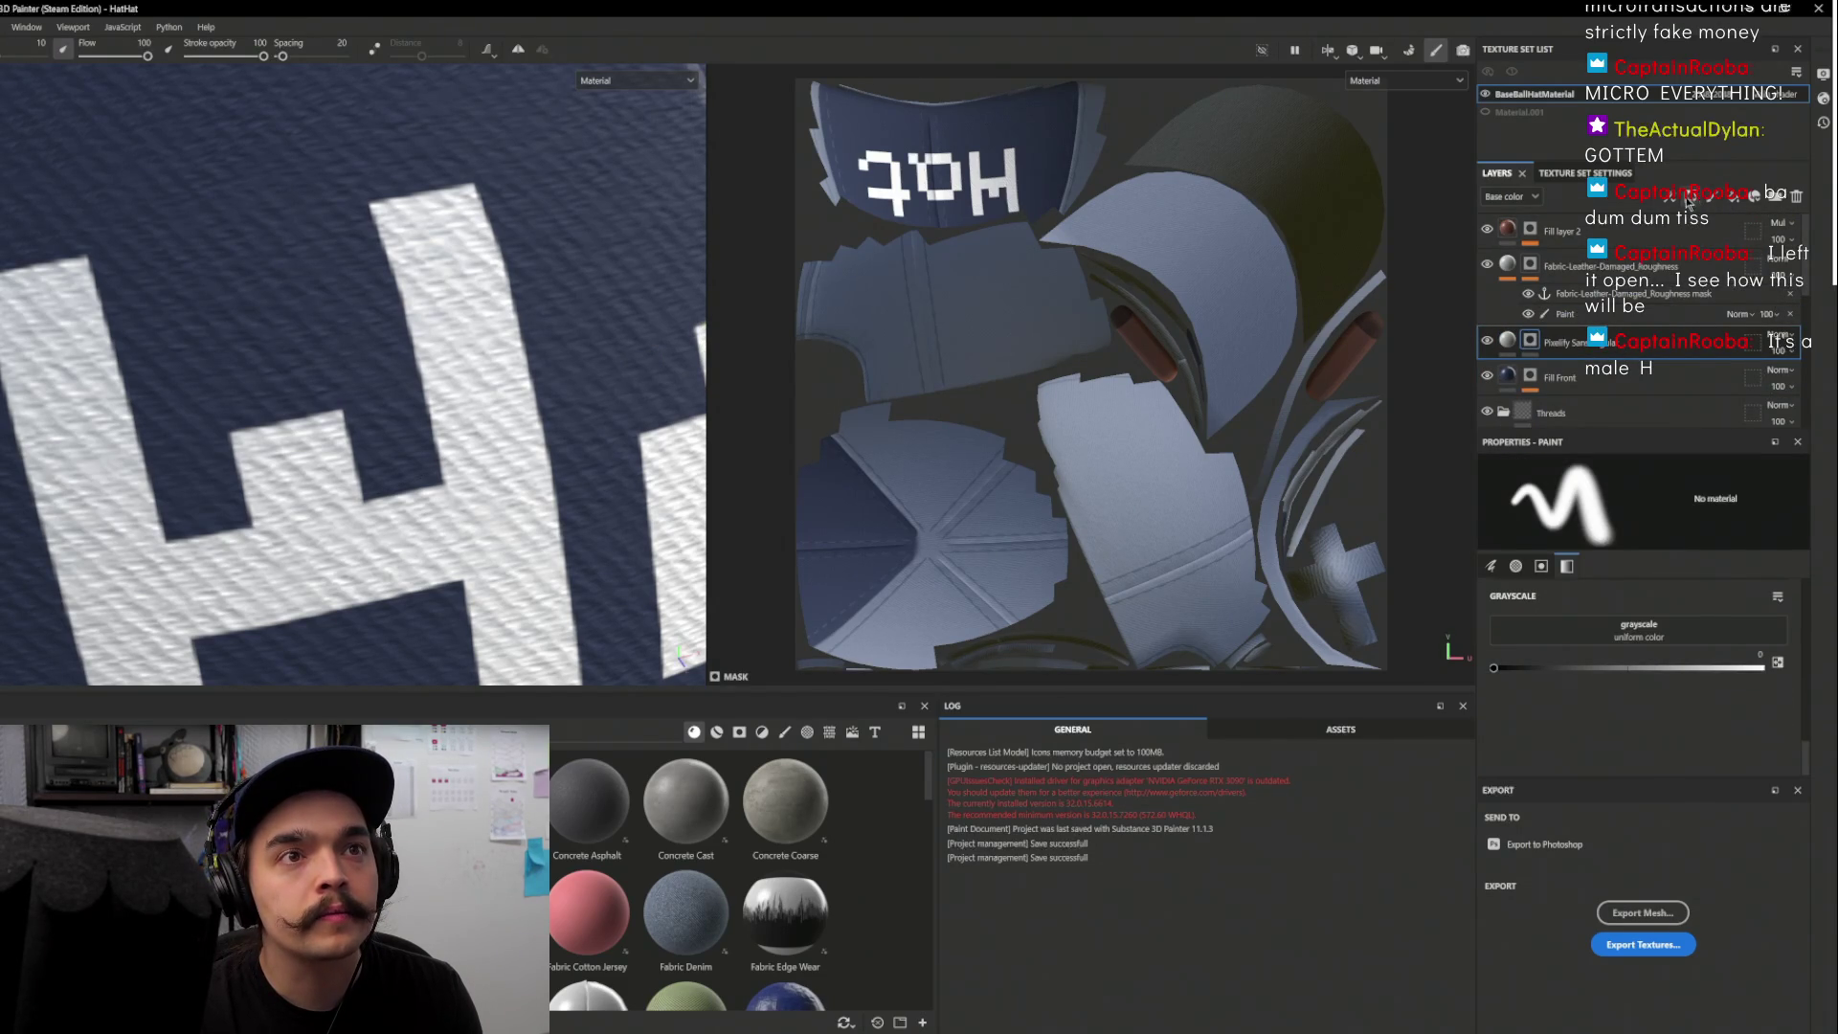
pyautogui.click(1687, 197)
pyautogui.click(1713, 230)
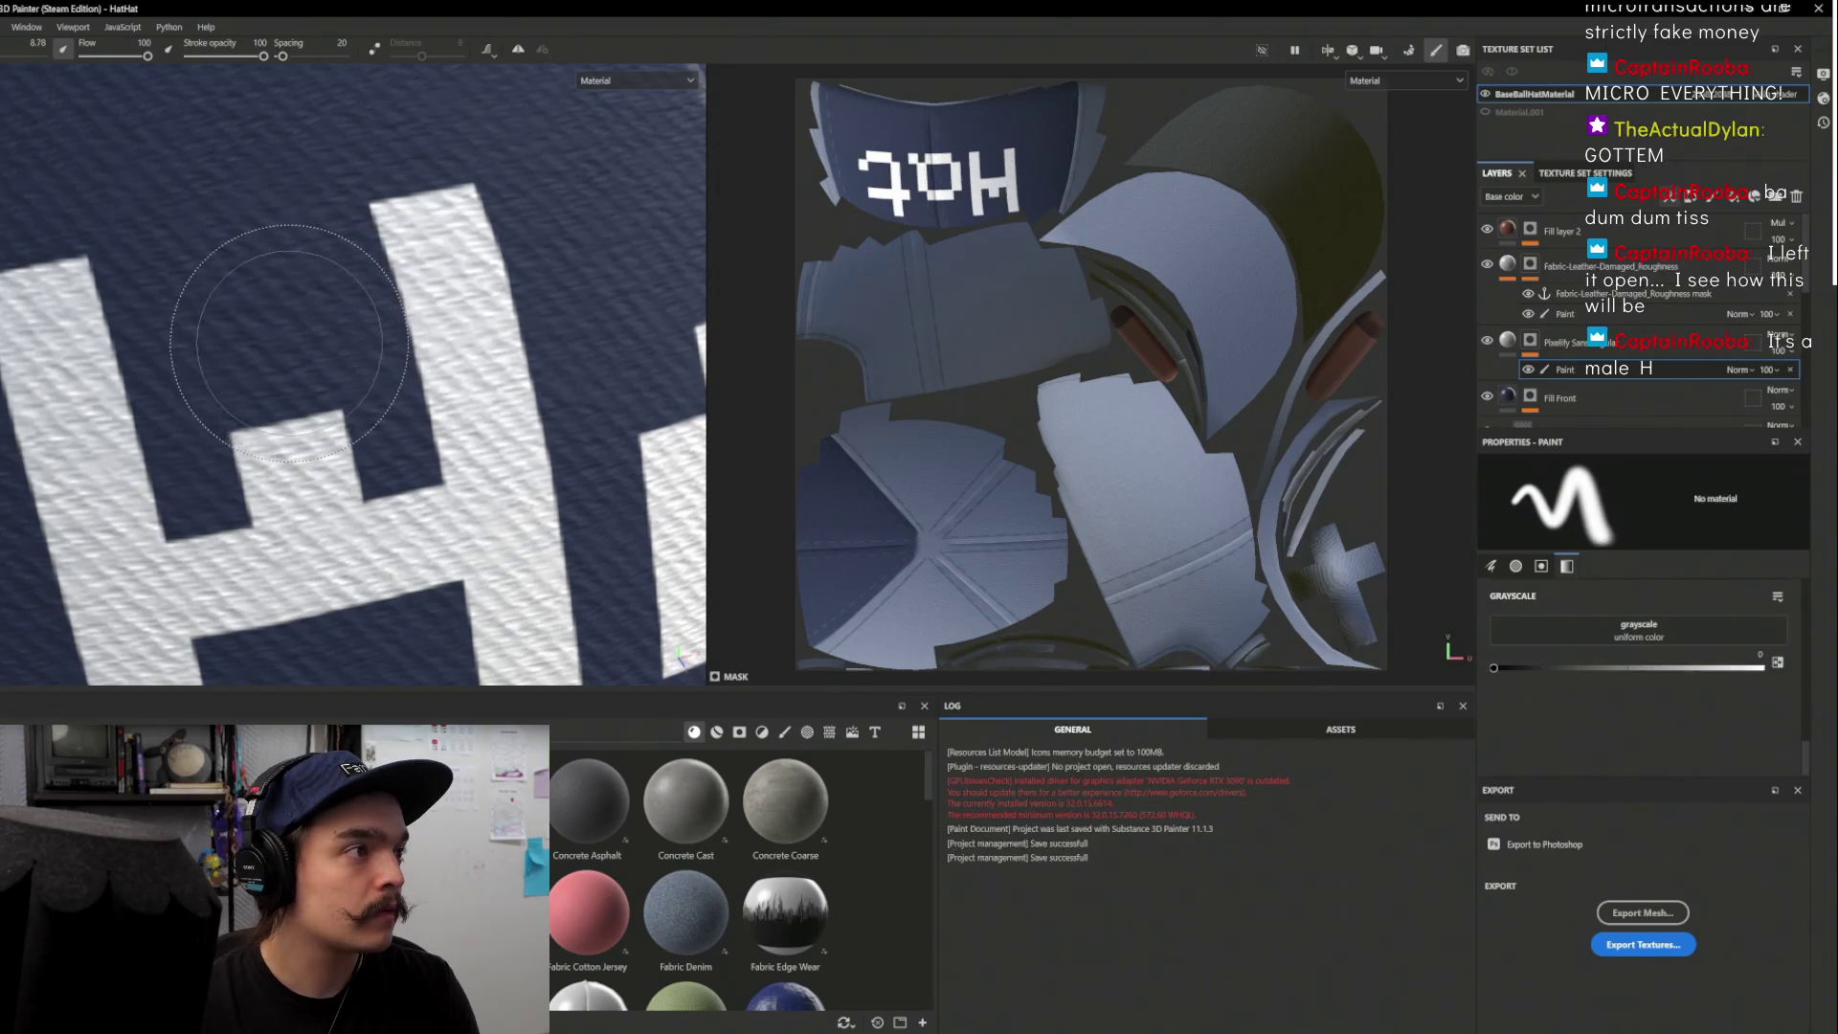
# Paint a mask stroke across the H, paint it back in, and view the front
pyautogui.moveTo(326, 421)
pyautogui.mouseDown()
pyautogui.moveTo(273, 433)
pyautogui.moveTo(270, 474)
pyautogui.moveTo(232, 517)
pyautogui.mouseUp()
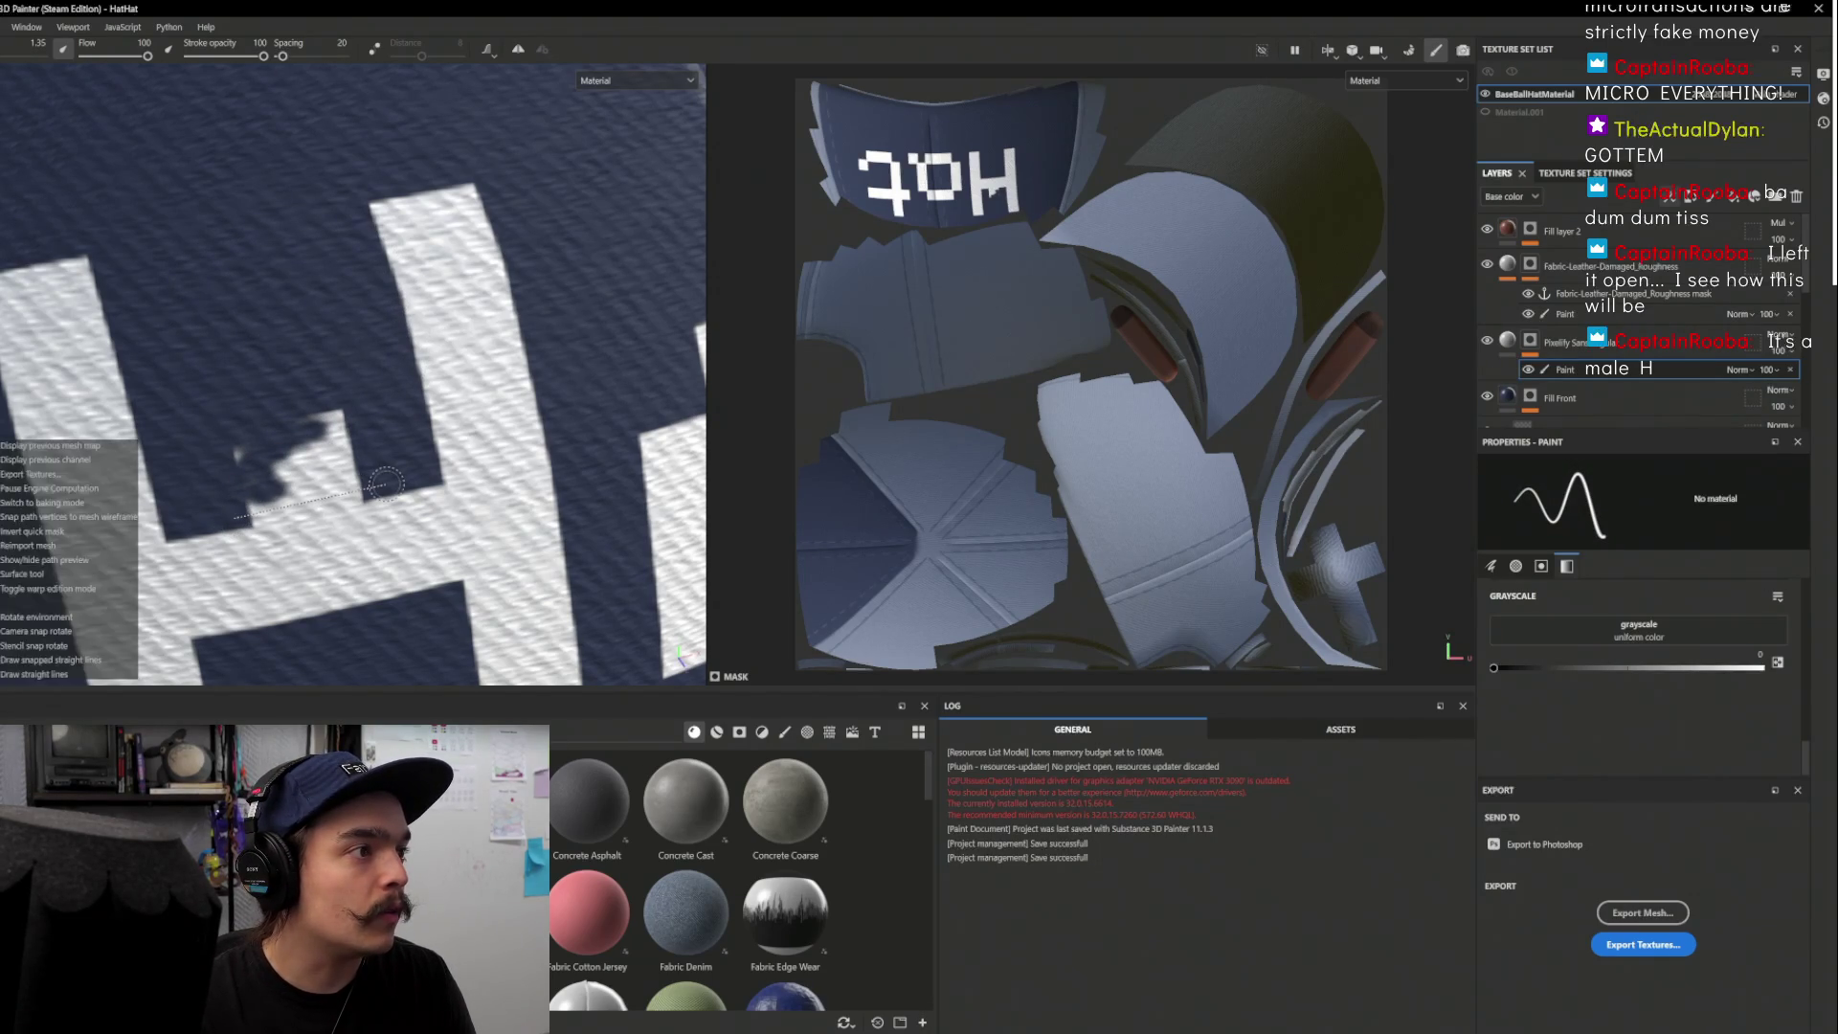
pyautogui.moveTo(378, 484)
pyautogui.mouseDown()
pyautogui.moveTo(287, 493)
pyautogui.moveTo(306, 469)
pyautogui.moveTo(359, 469)
pyautogui.moveTo(239, 450)
pyautogui.moveTo(296, 458)
pyautogui.moveTo(345, 417)
pyautogui.mouseUp()
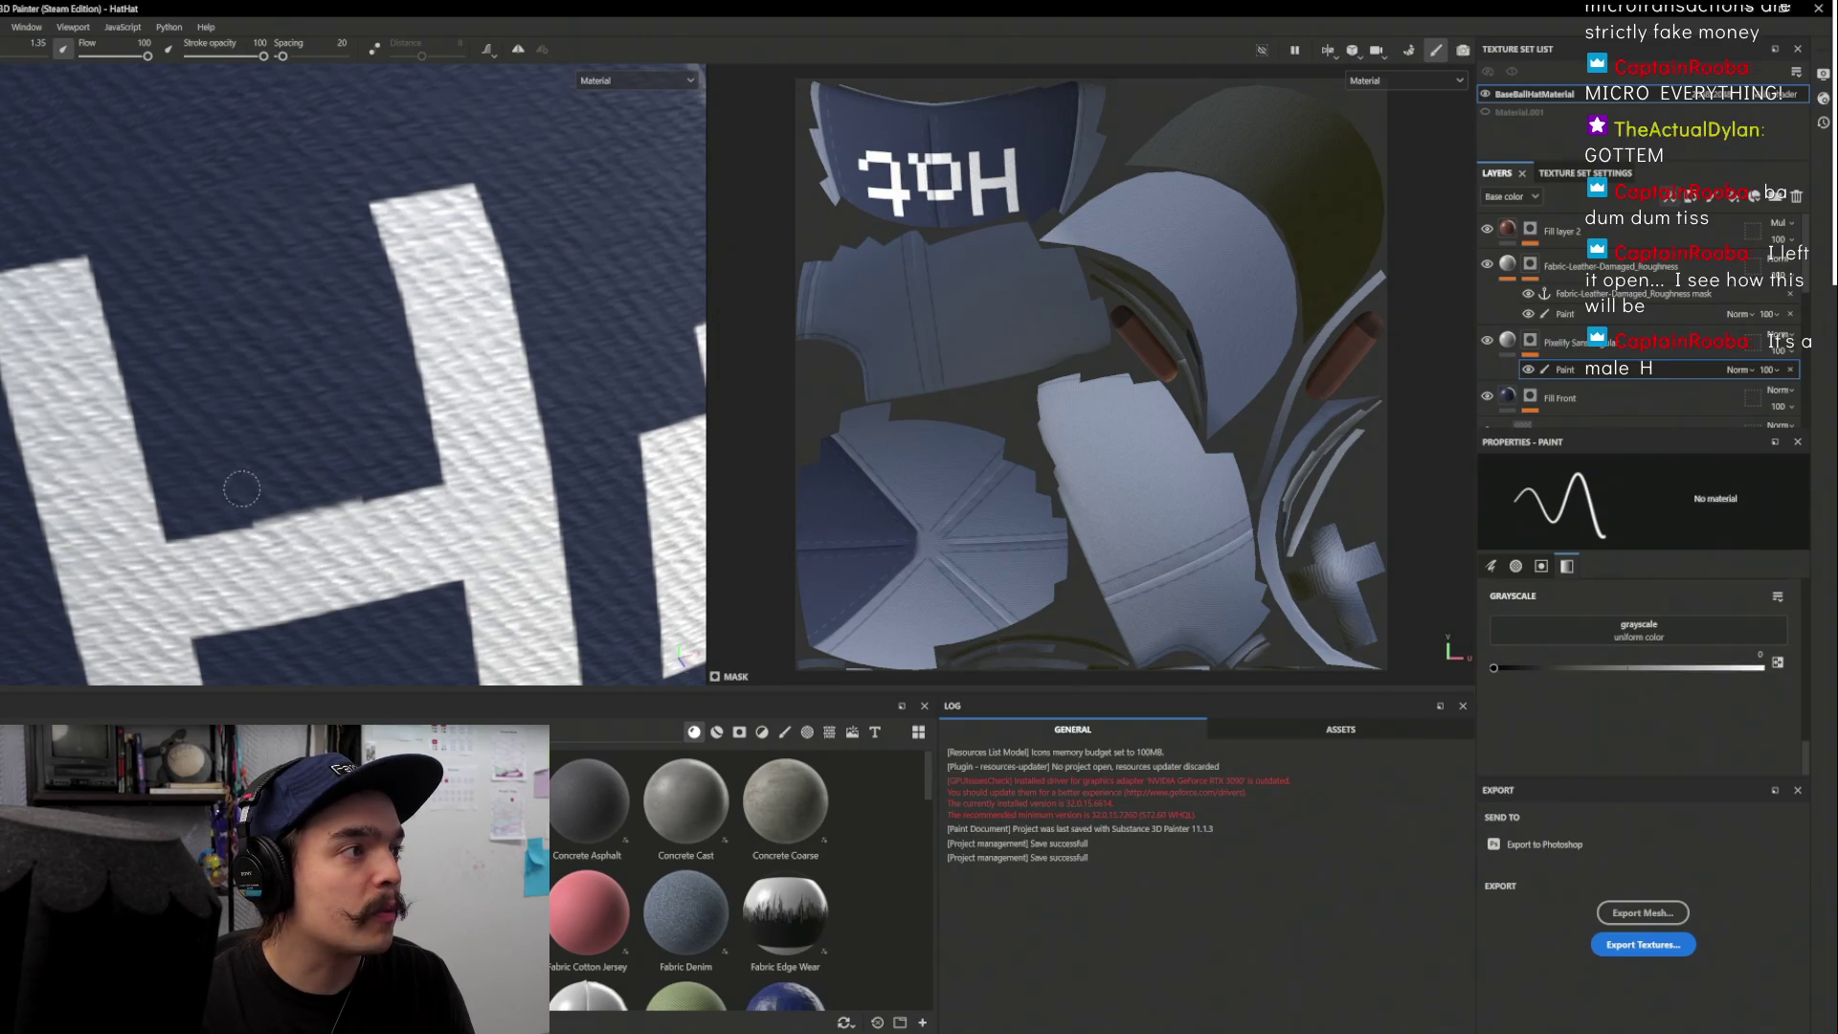
pyautogui.scroll(-8, 498, 418)
pyautogui.moveTo(498, 418)
pyautogui.mouseDown()
pyautogui.moveTo(449, 435)
pyautogui.moveTo(532, 438)
pyautogui.moveTo(275, 377)
pyautogui.moveTo(307, 445)
pyautogui.moveTo(471, 454)
pyautogui.mouseUp()
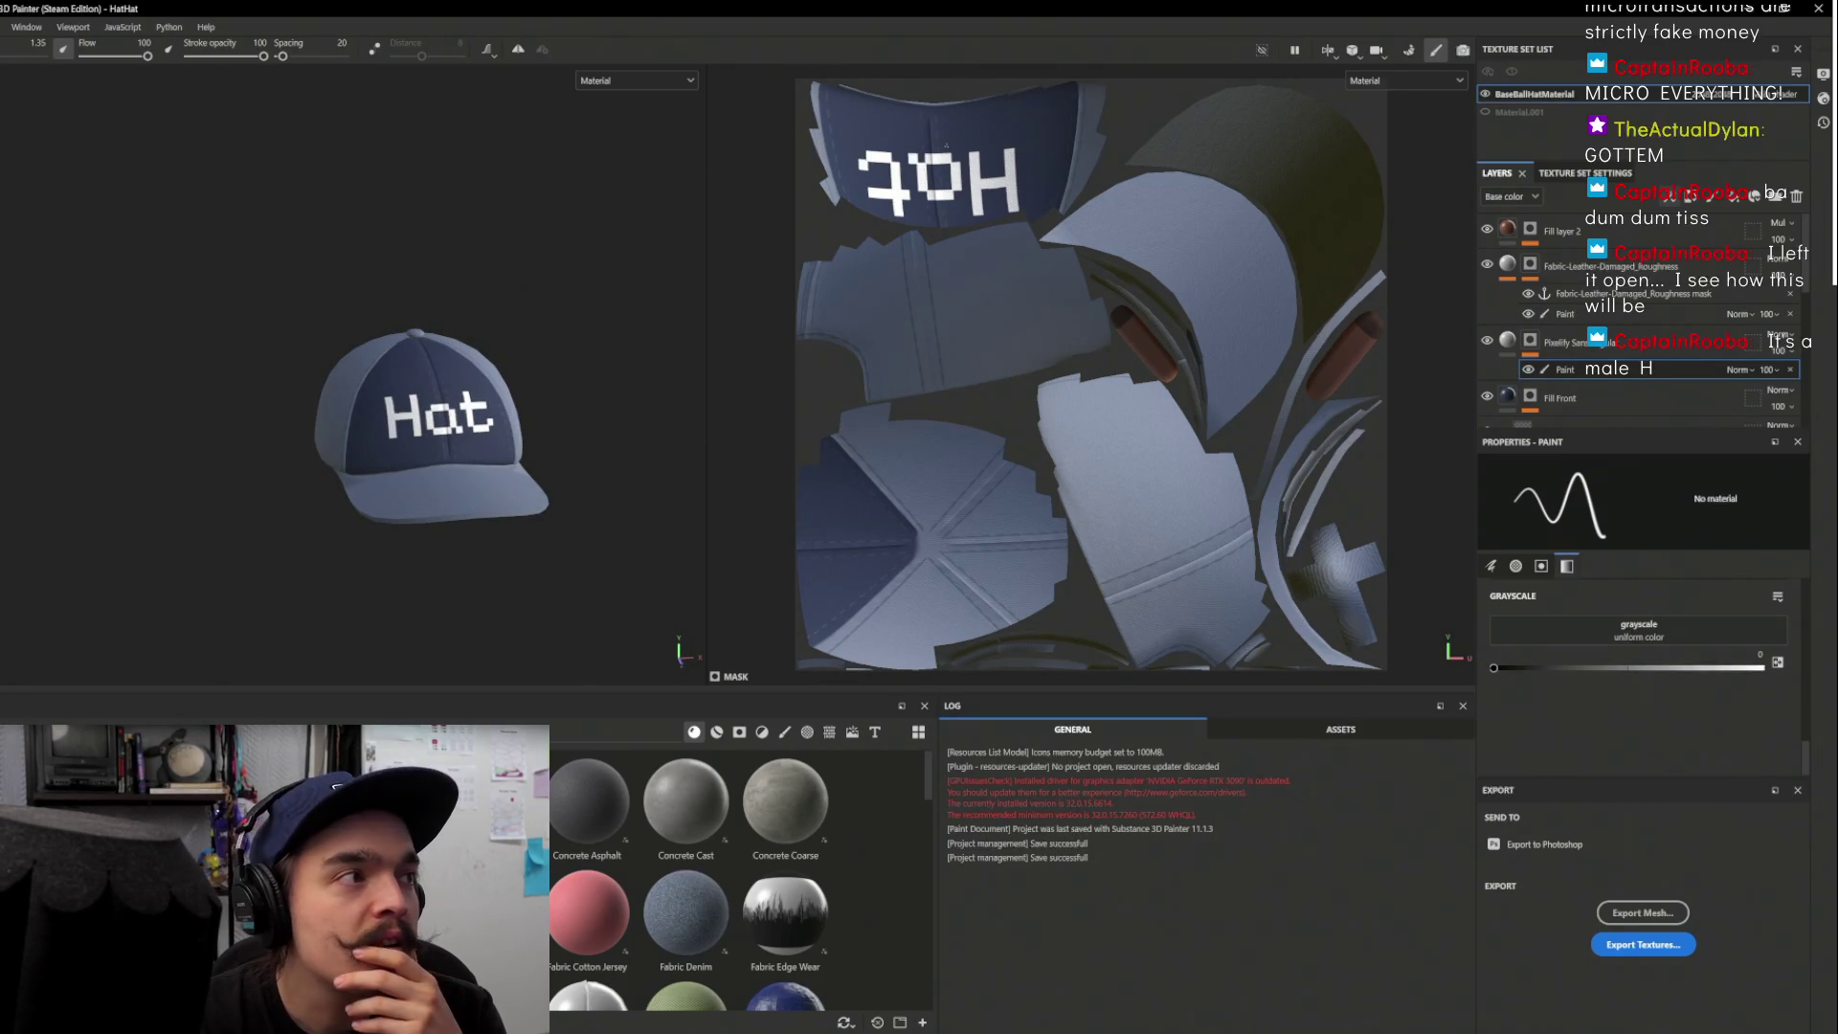
pyautogui.scroll(5, 1627, 316)
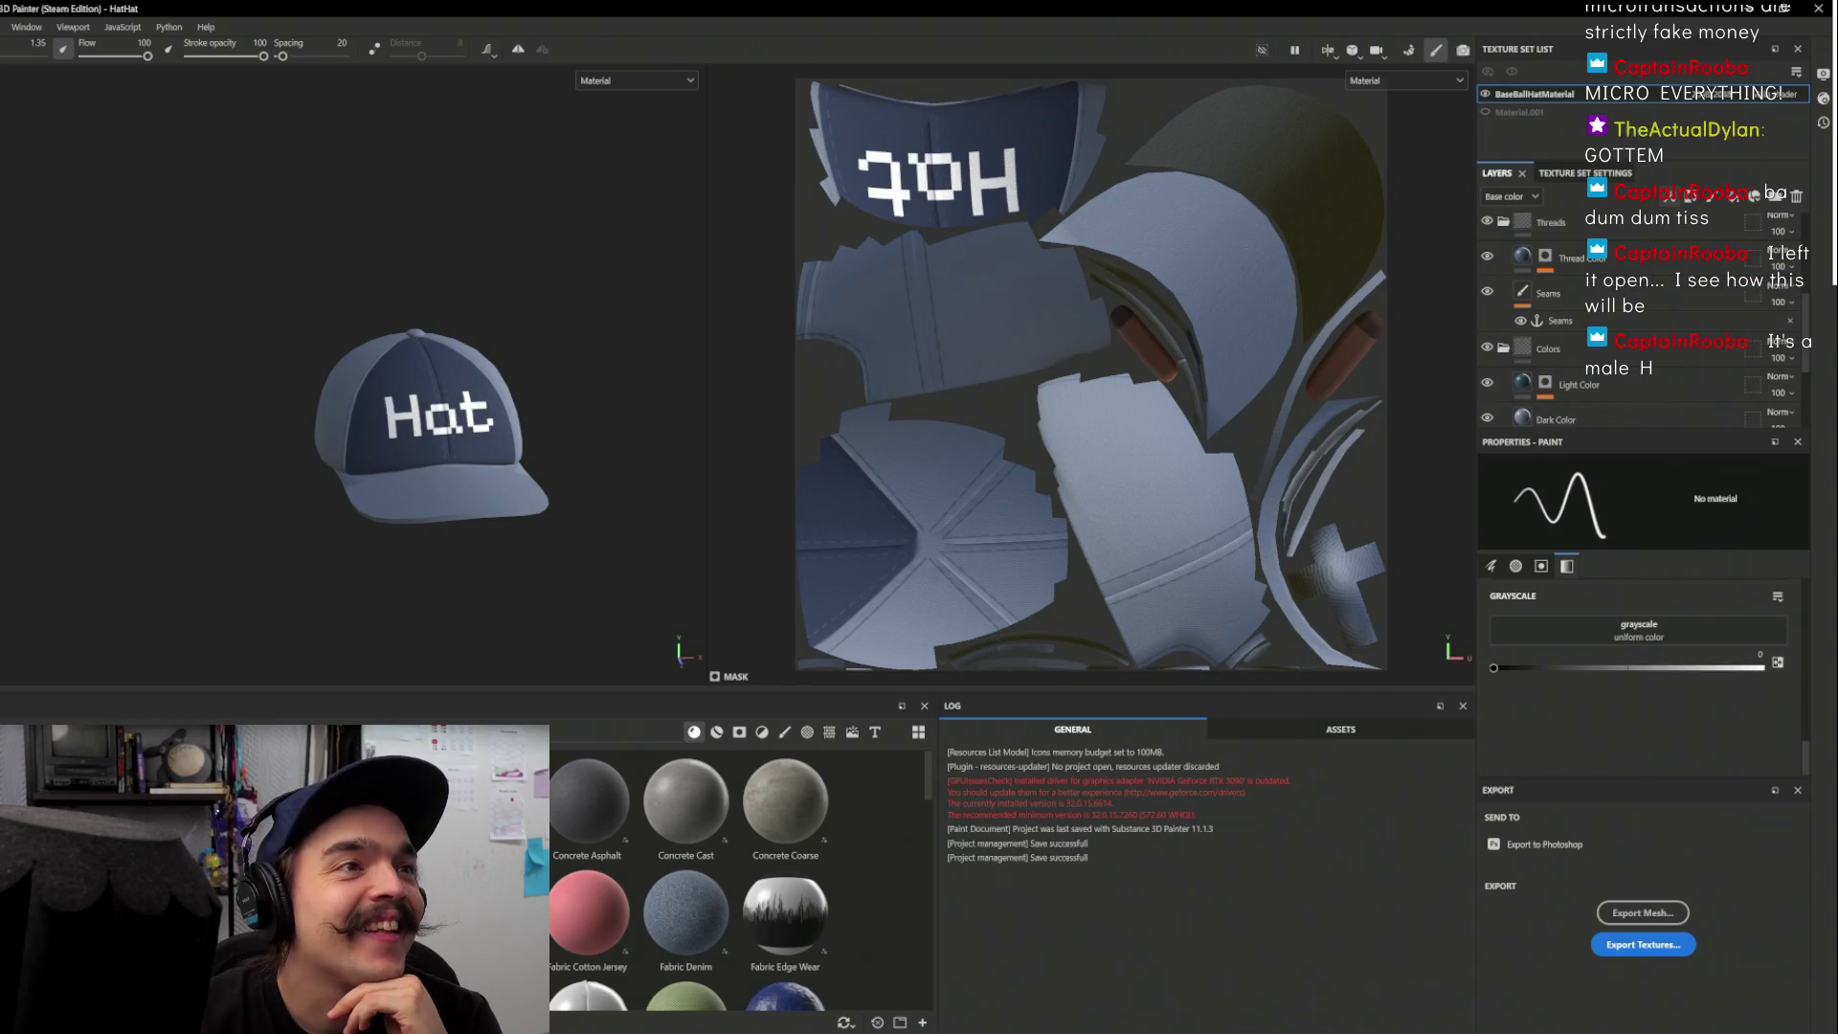
pyautogui.scroll(8, 487, 429)
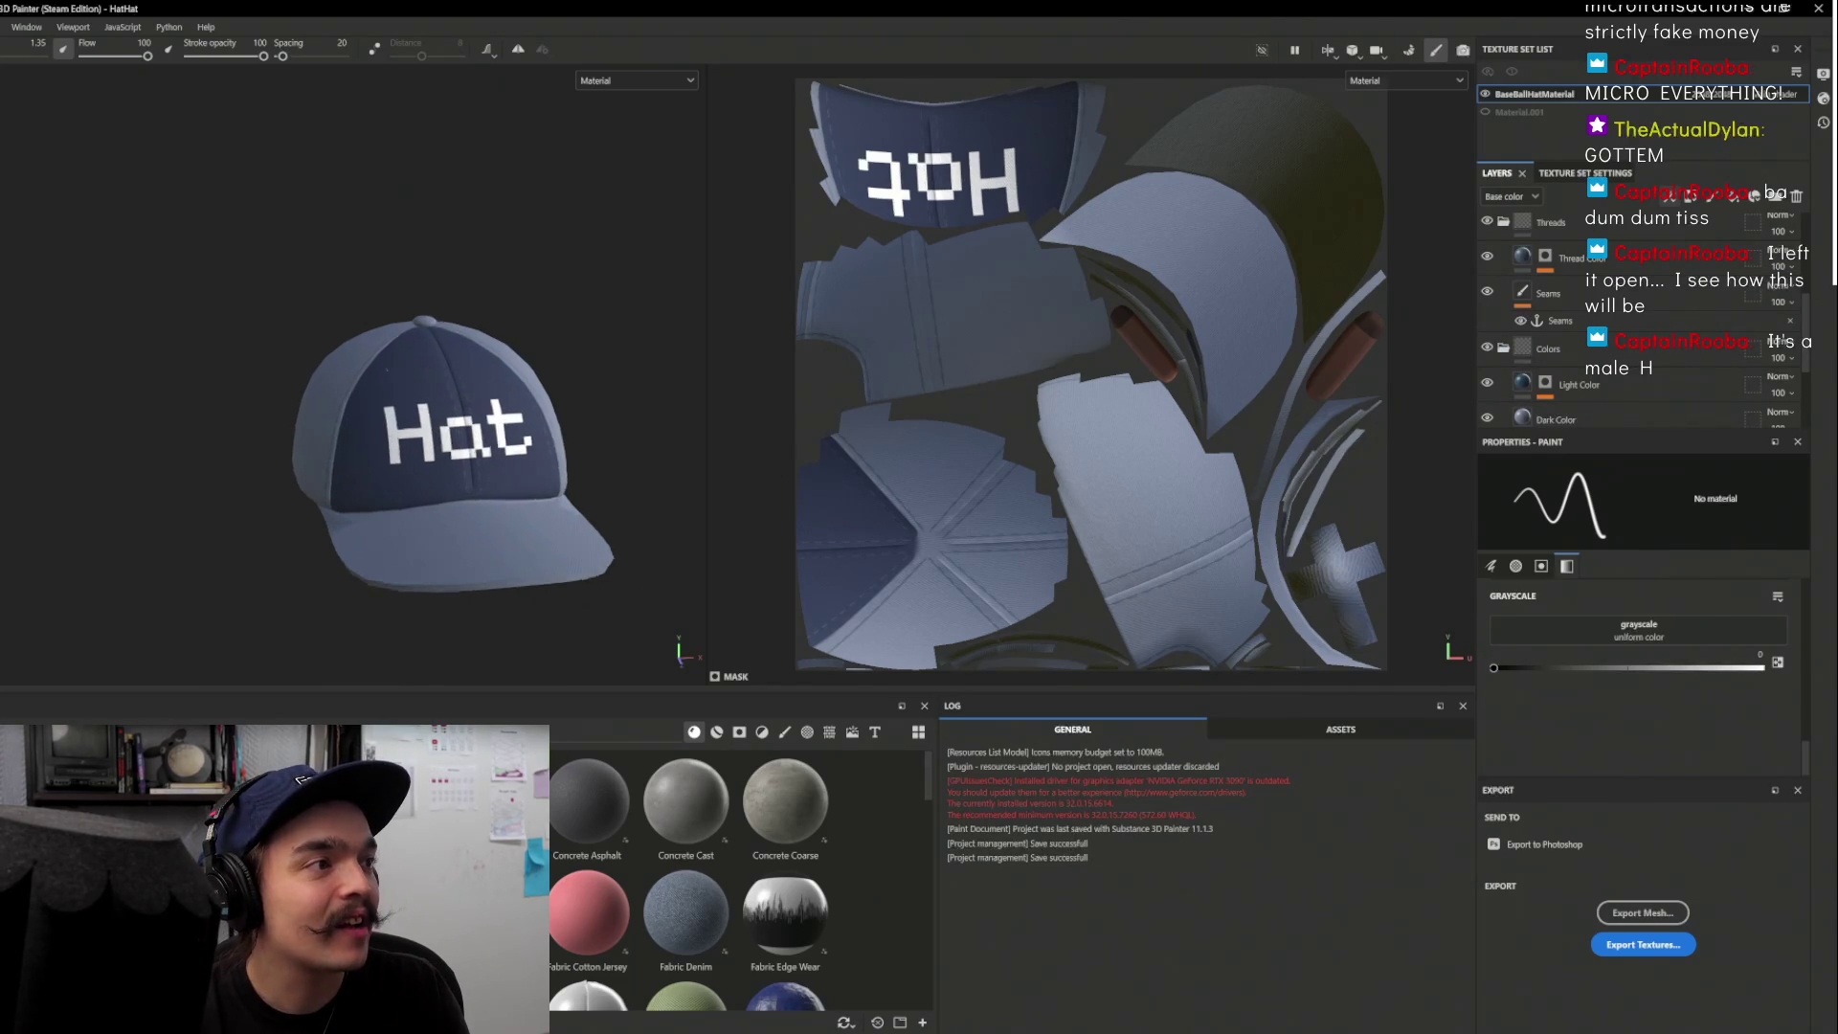
pyautogui.moveTo(486, 428); pyautogui.dragTo(421, 460)
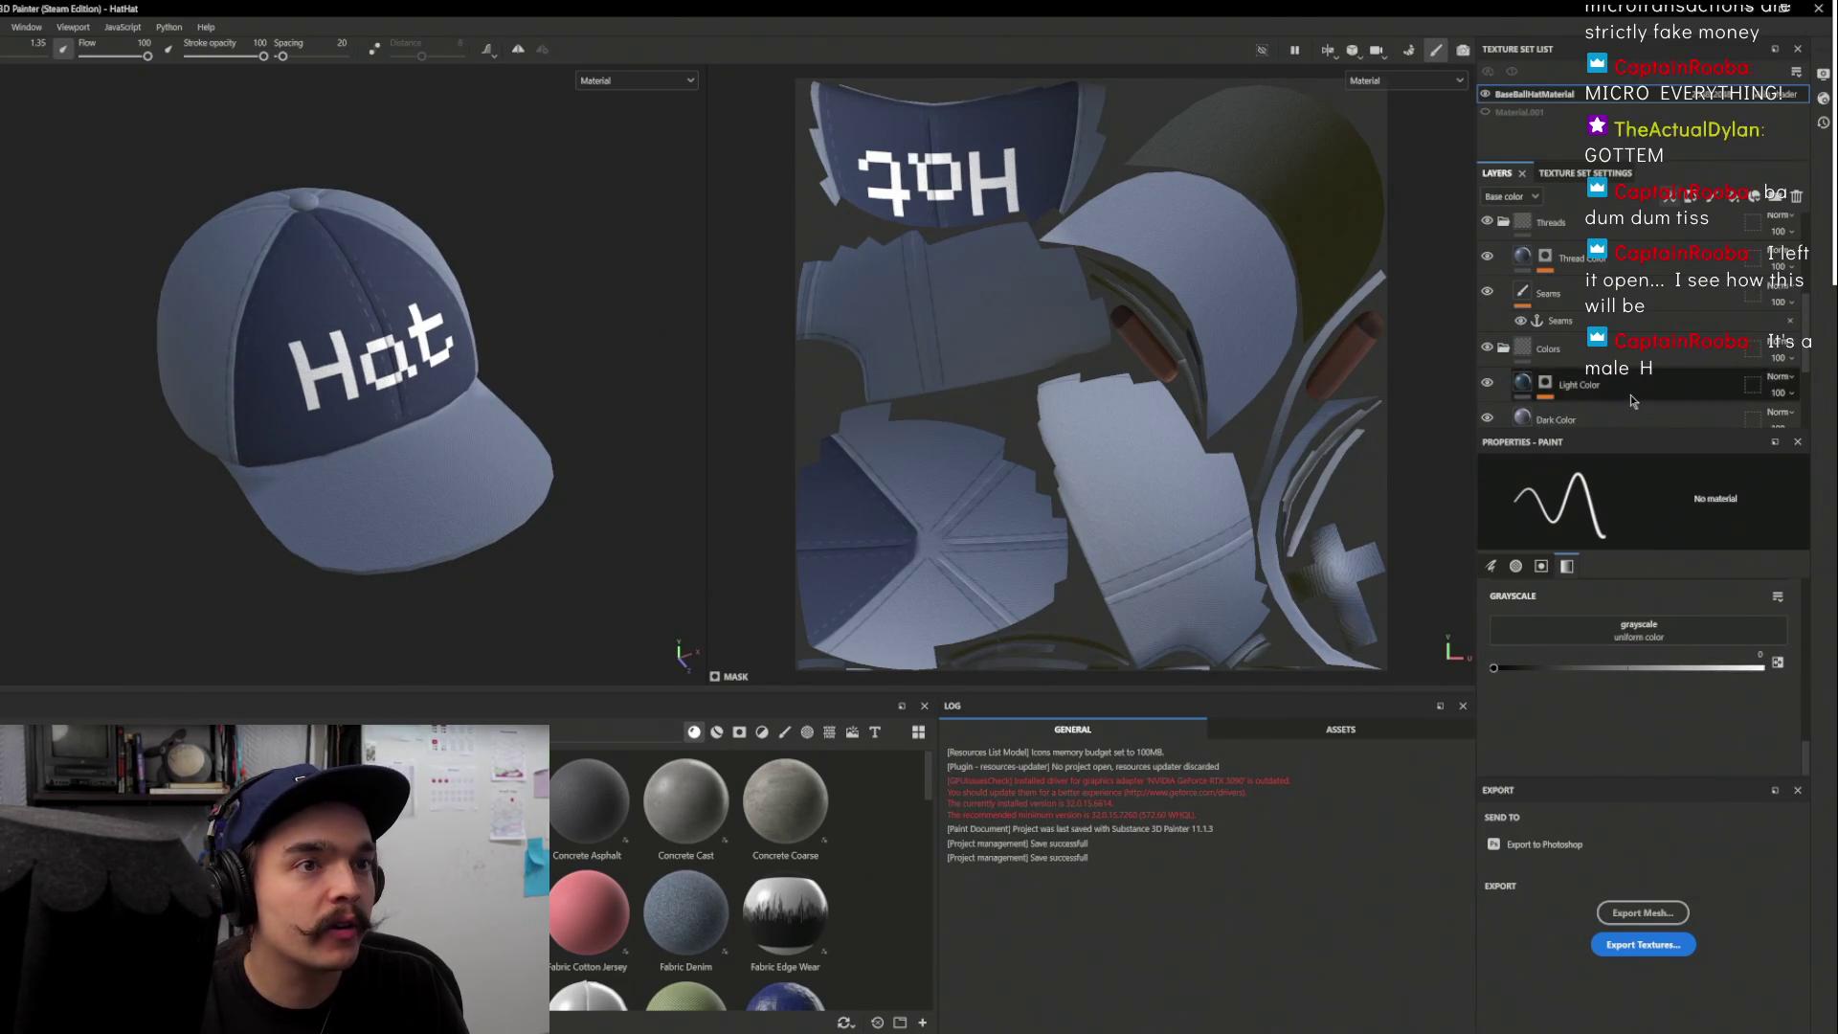
pyautogui.scroll(-4, 1627, 394)
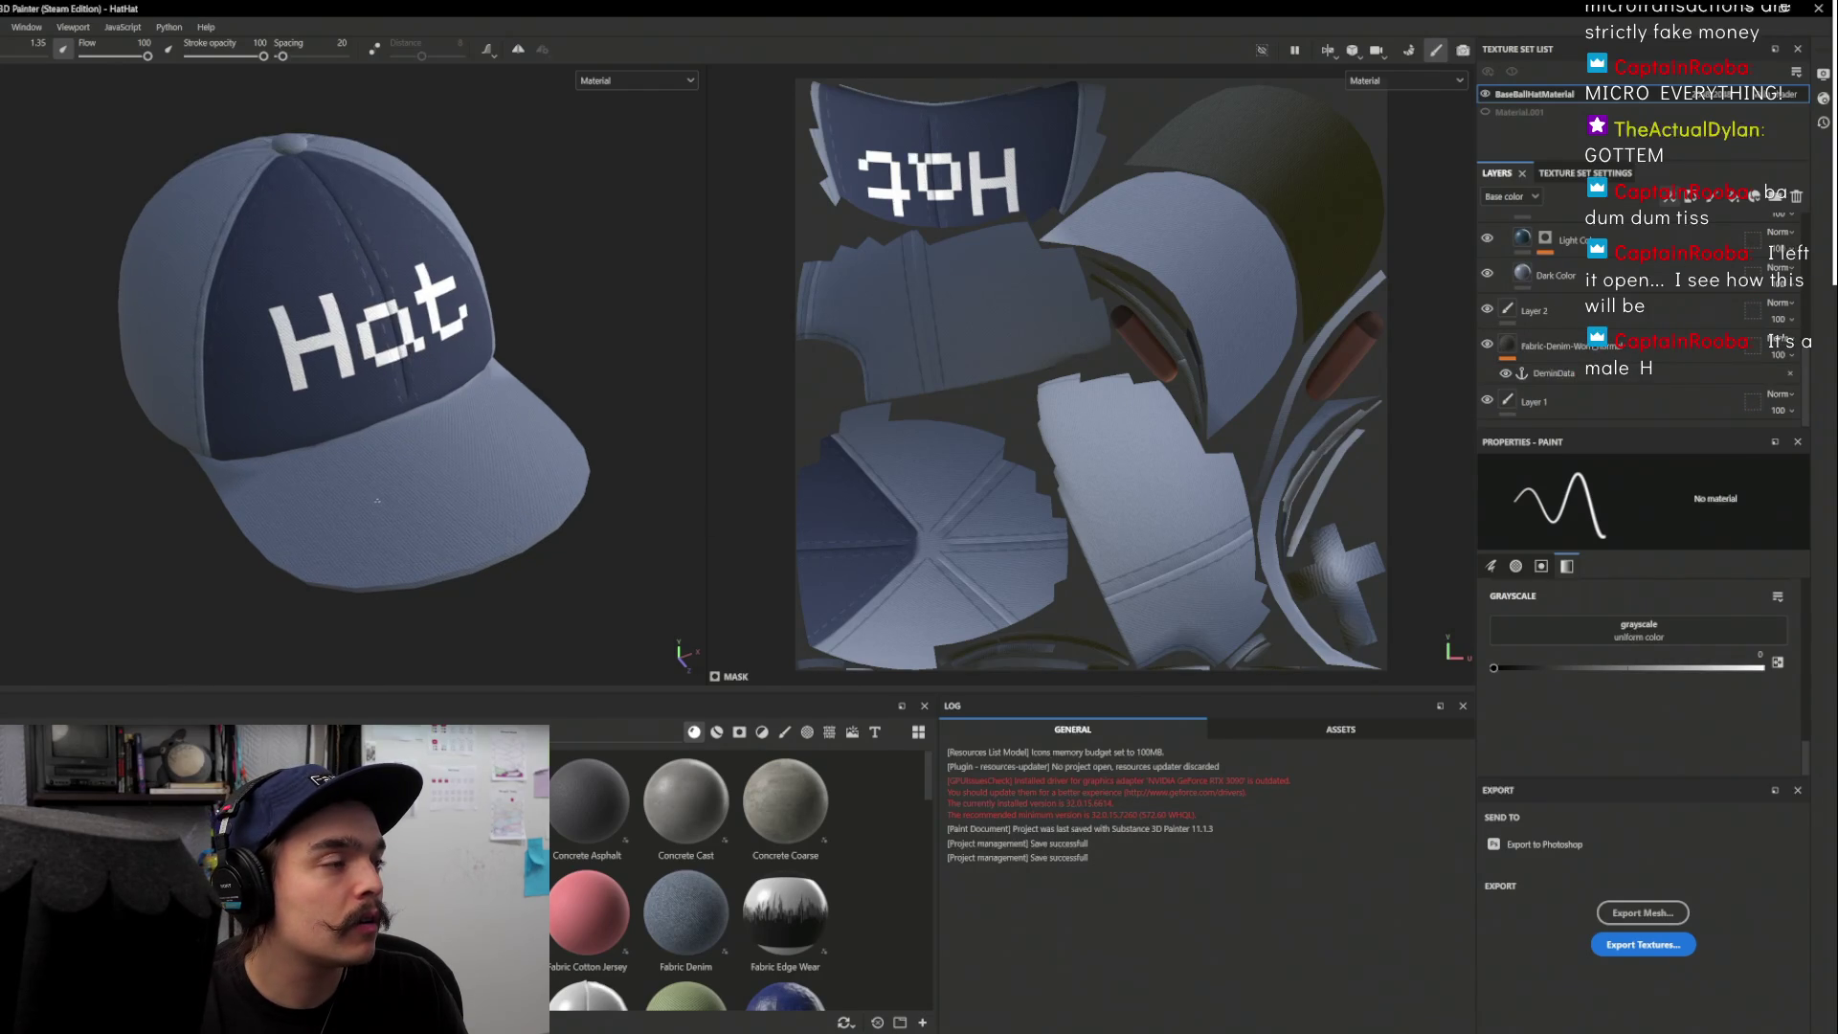
pyautogui.scroll(-3, 424, 498)
pyautogui.moveTo(424, 499)
pyautogui.mouseDown()
pyautogui.moveTo(616, 383)
pyautogui.moveTo(315, 407)
pyautogui.moveTo(20, 398)
pyautogui.moveTo(381, 463)
pyautogui.moveTo(441, 422)
pyautogui.moveTo(367, 459)
pyautogui.mouseUp()
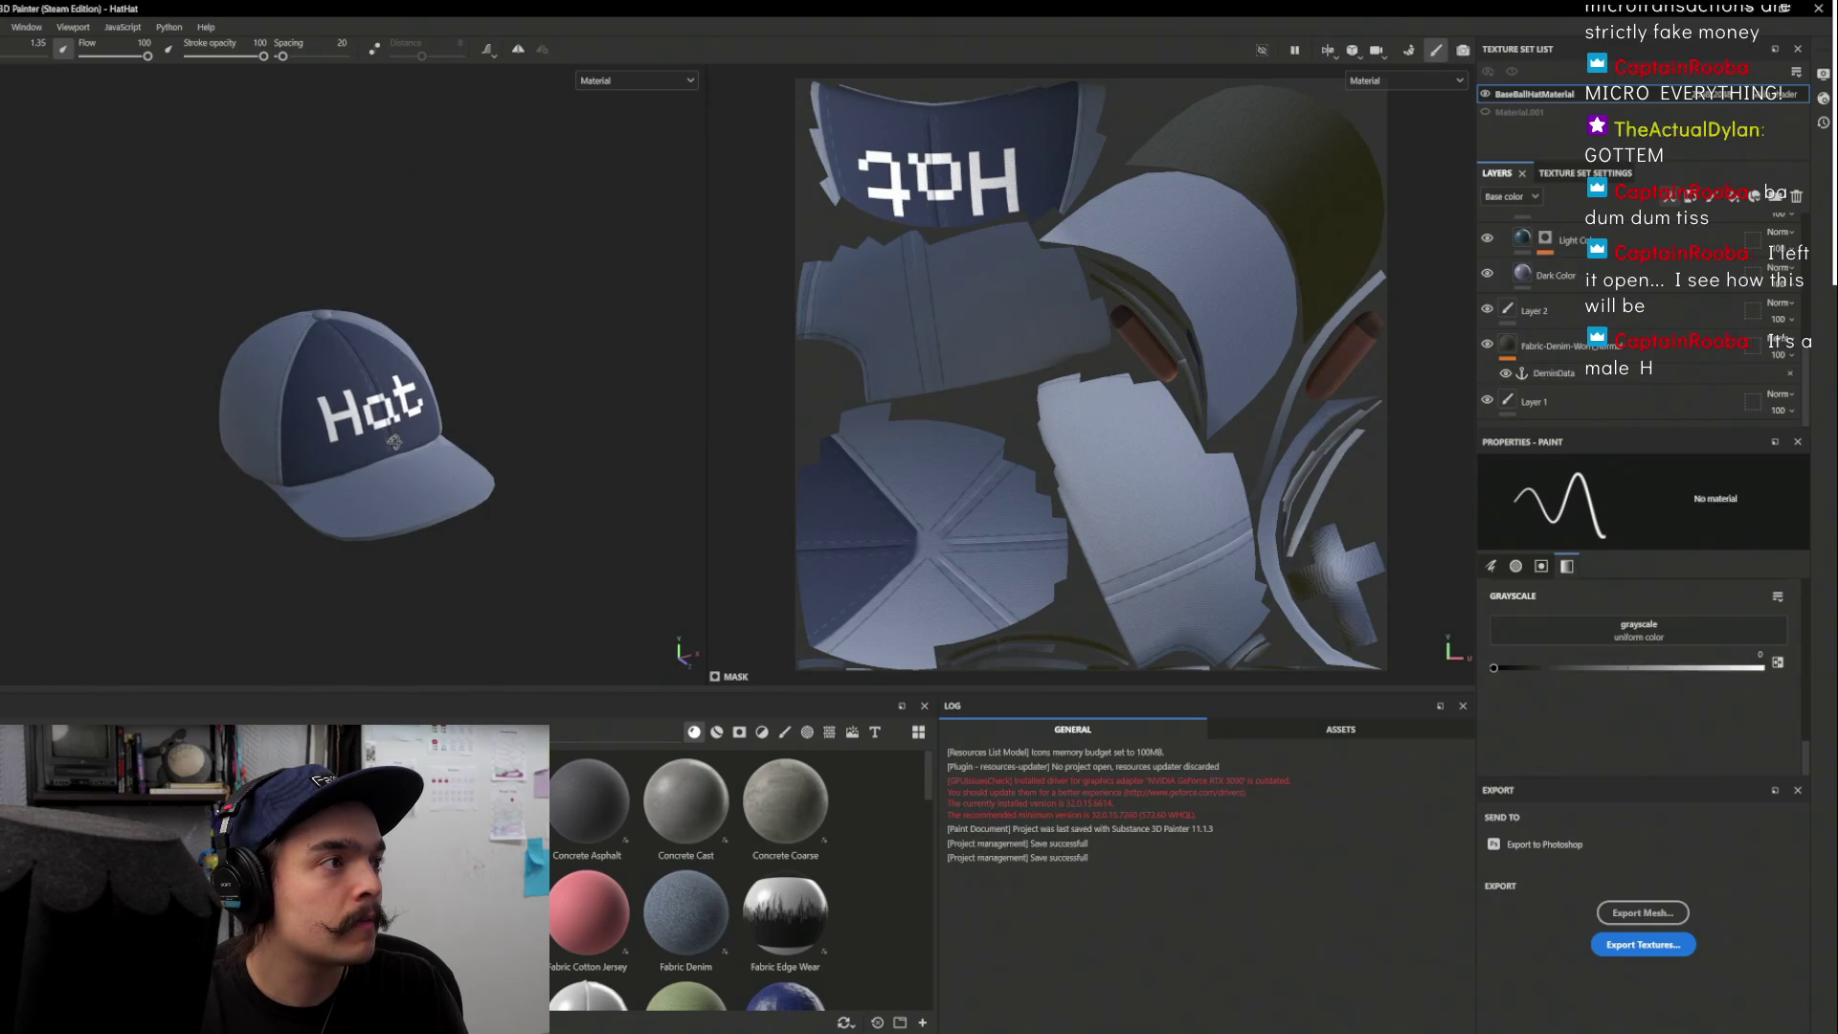
pyautogui.scroll(5, 374, 460)
pyautogui.scroll(-5, 403, 468)
pyautogui.moveTo(546, 440); pyautogui.dragTo(331, 484)
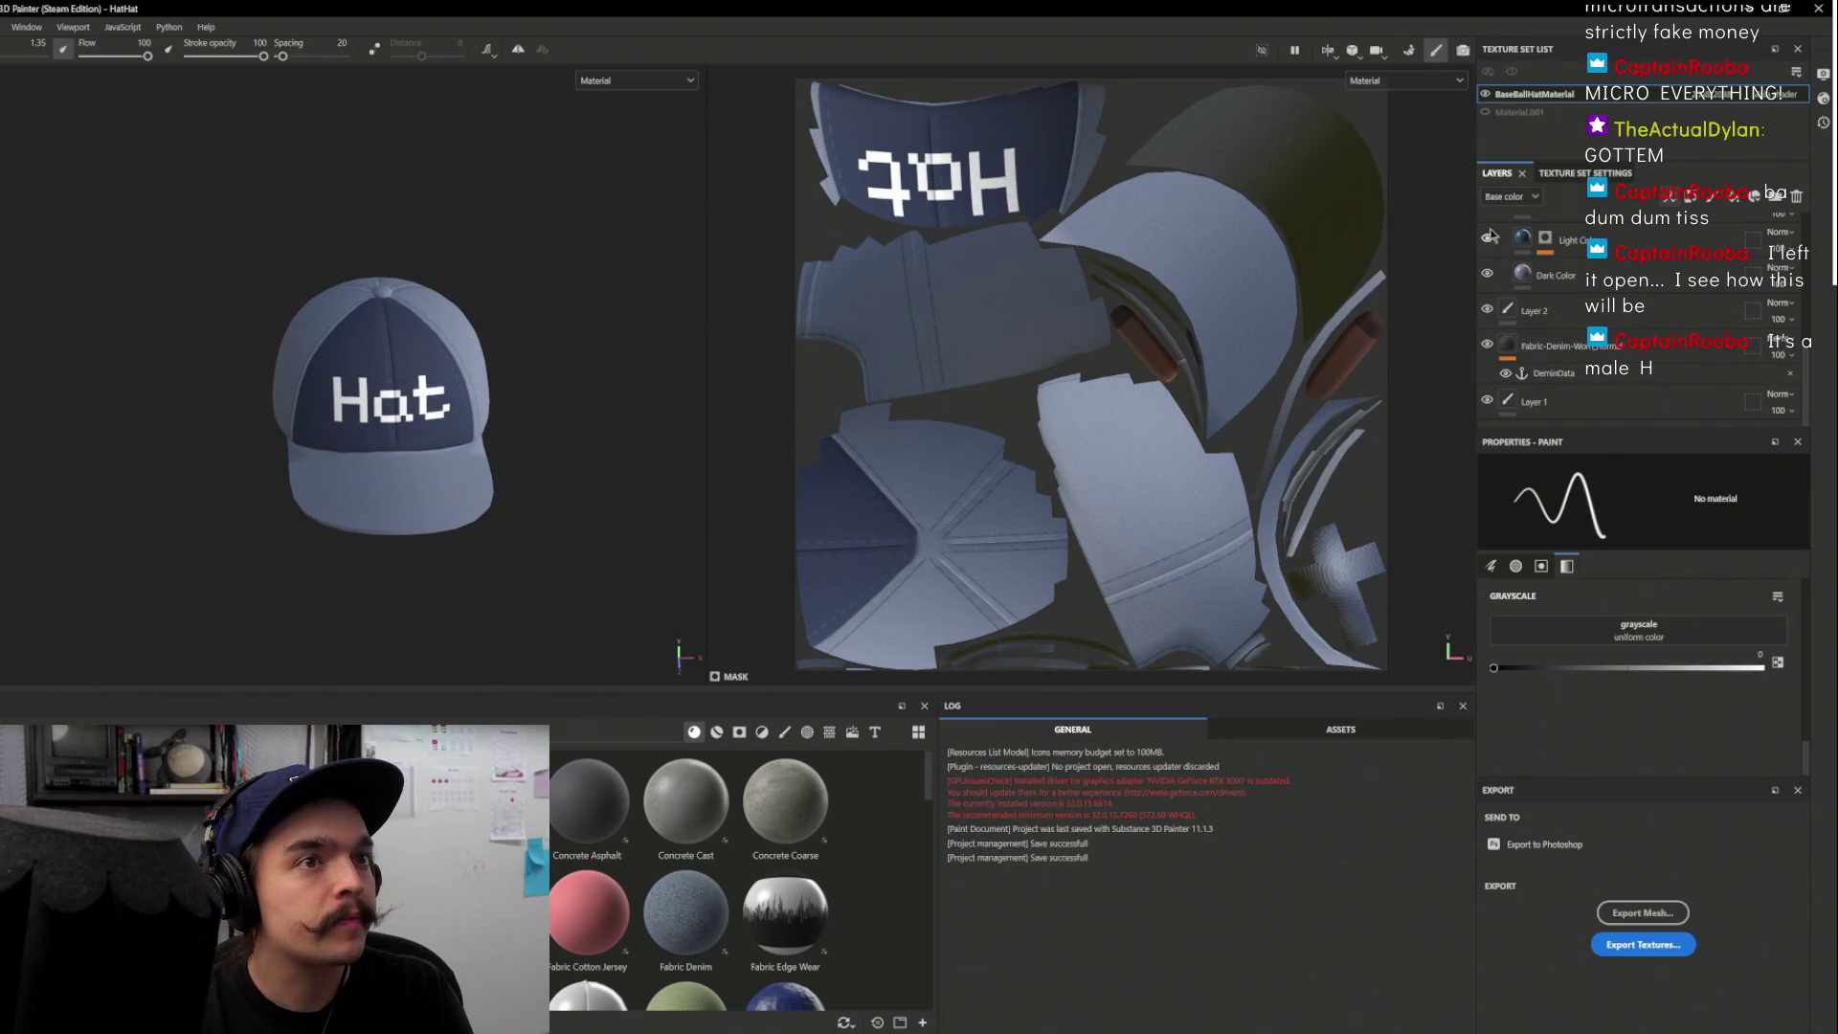
pyautogui.scroll(5, 1666, 312)
pyautogui.scroll(3, 1666, 312)
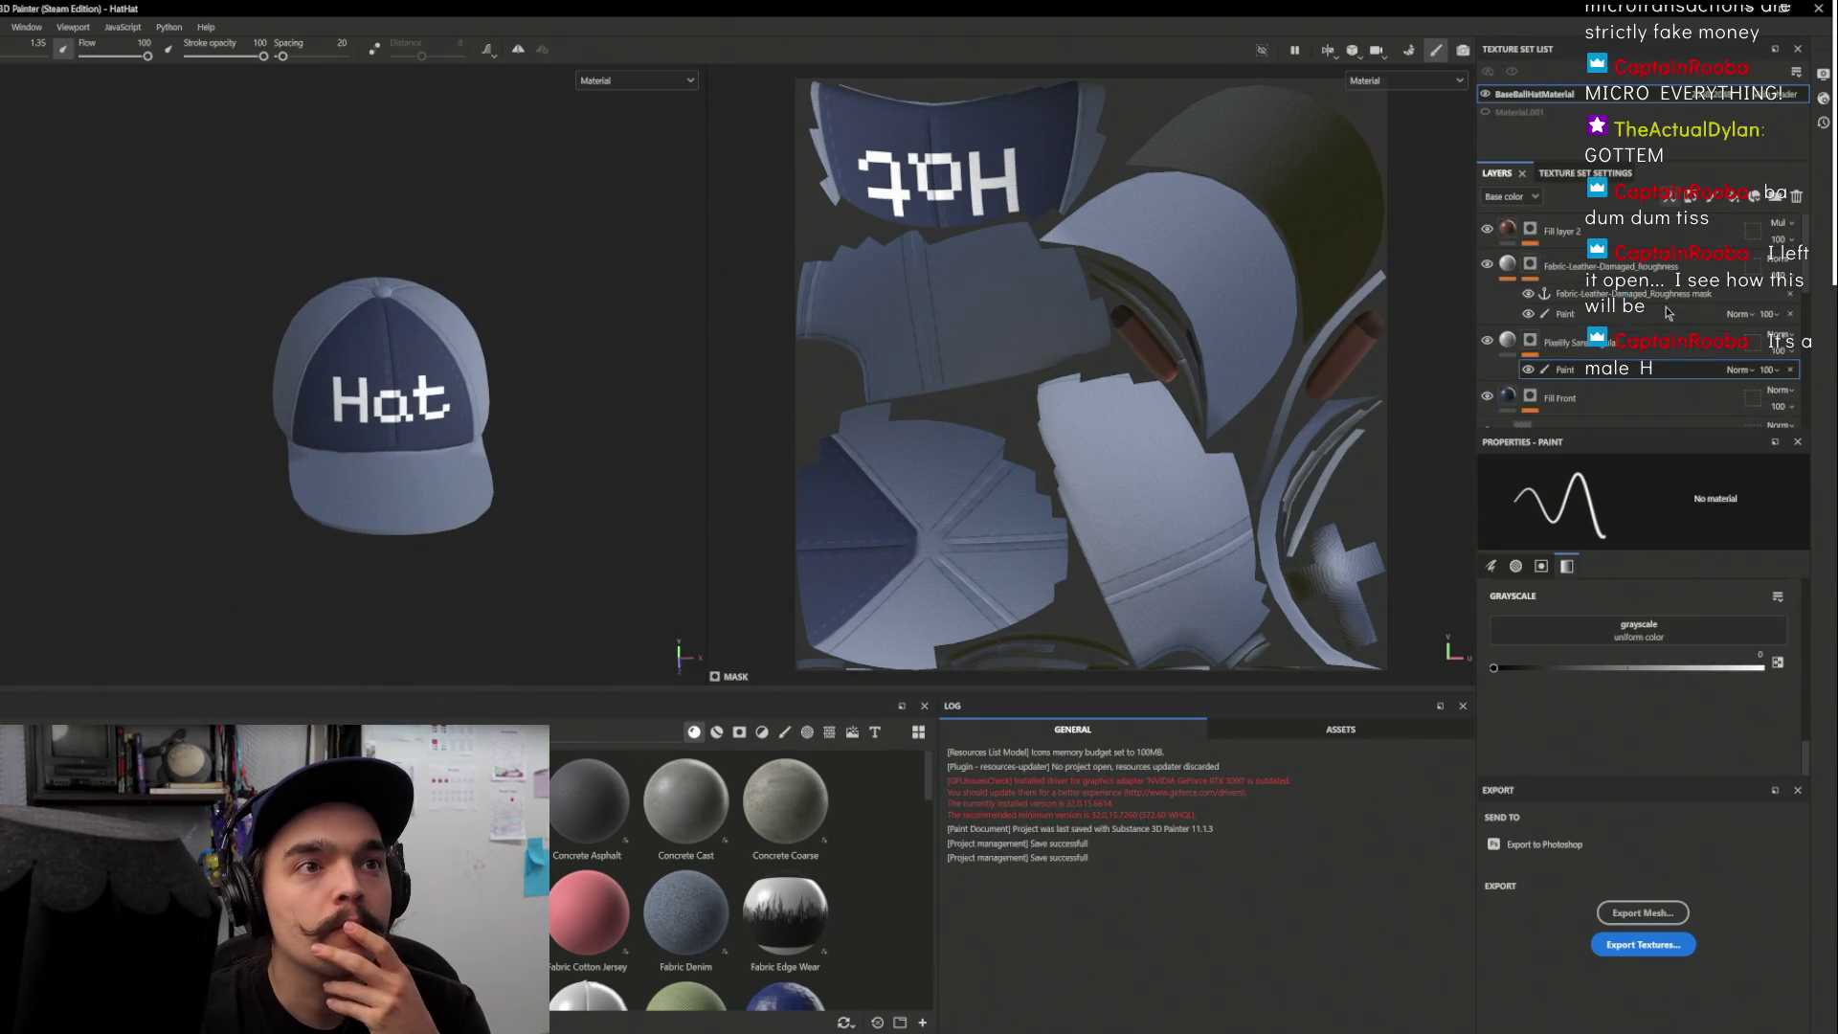
pyautogui.click(1508, 340)
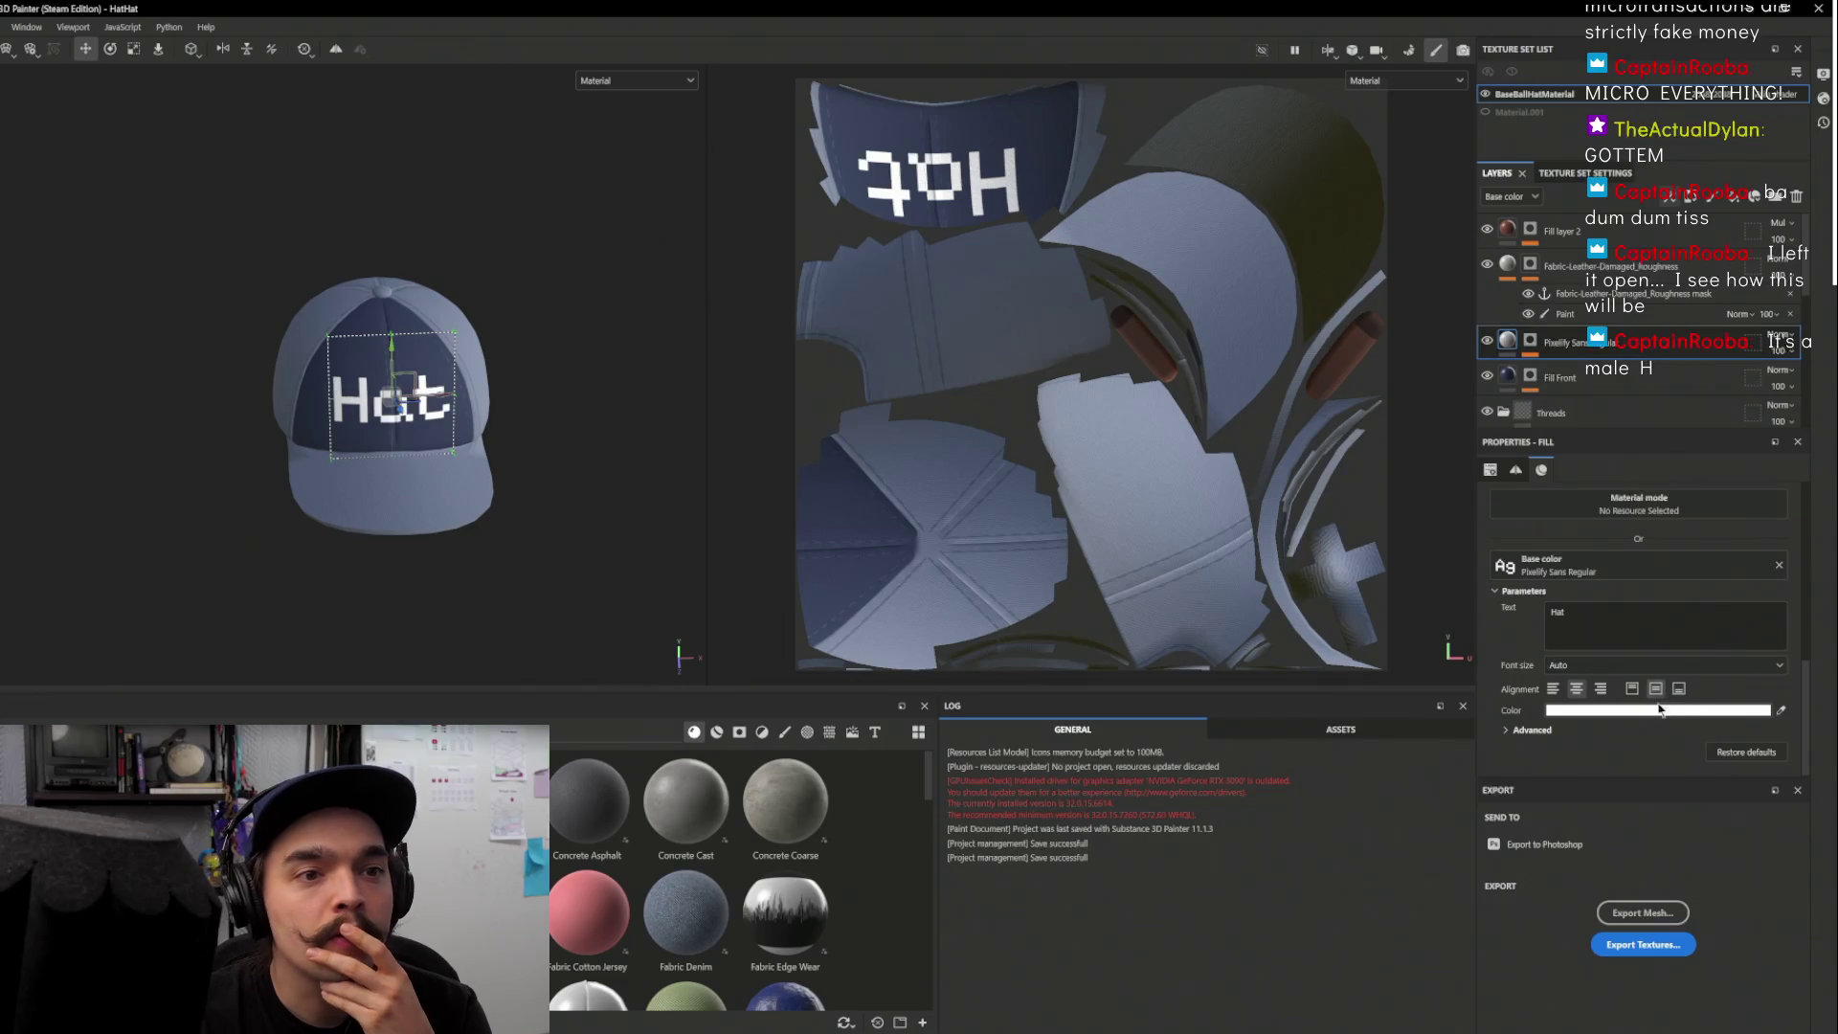
# Recolour the Hat lettering, trying pink, blue and green, settling on pale cyan
pyautogui.click(1653, 711)
pyautogui.click(1520, 666)
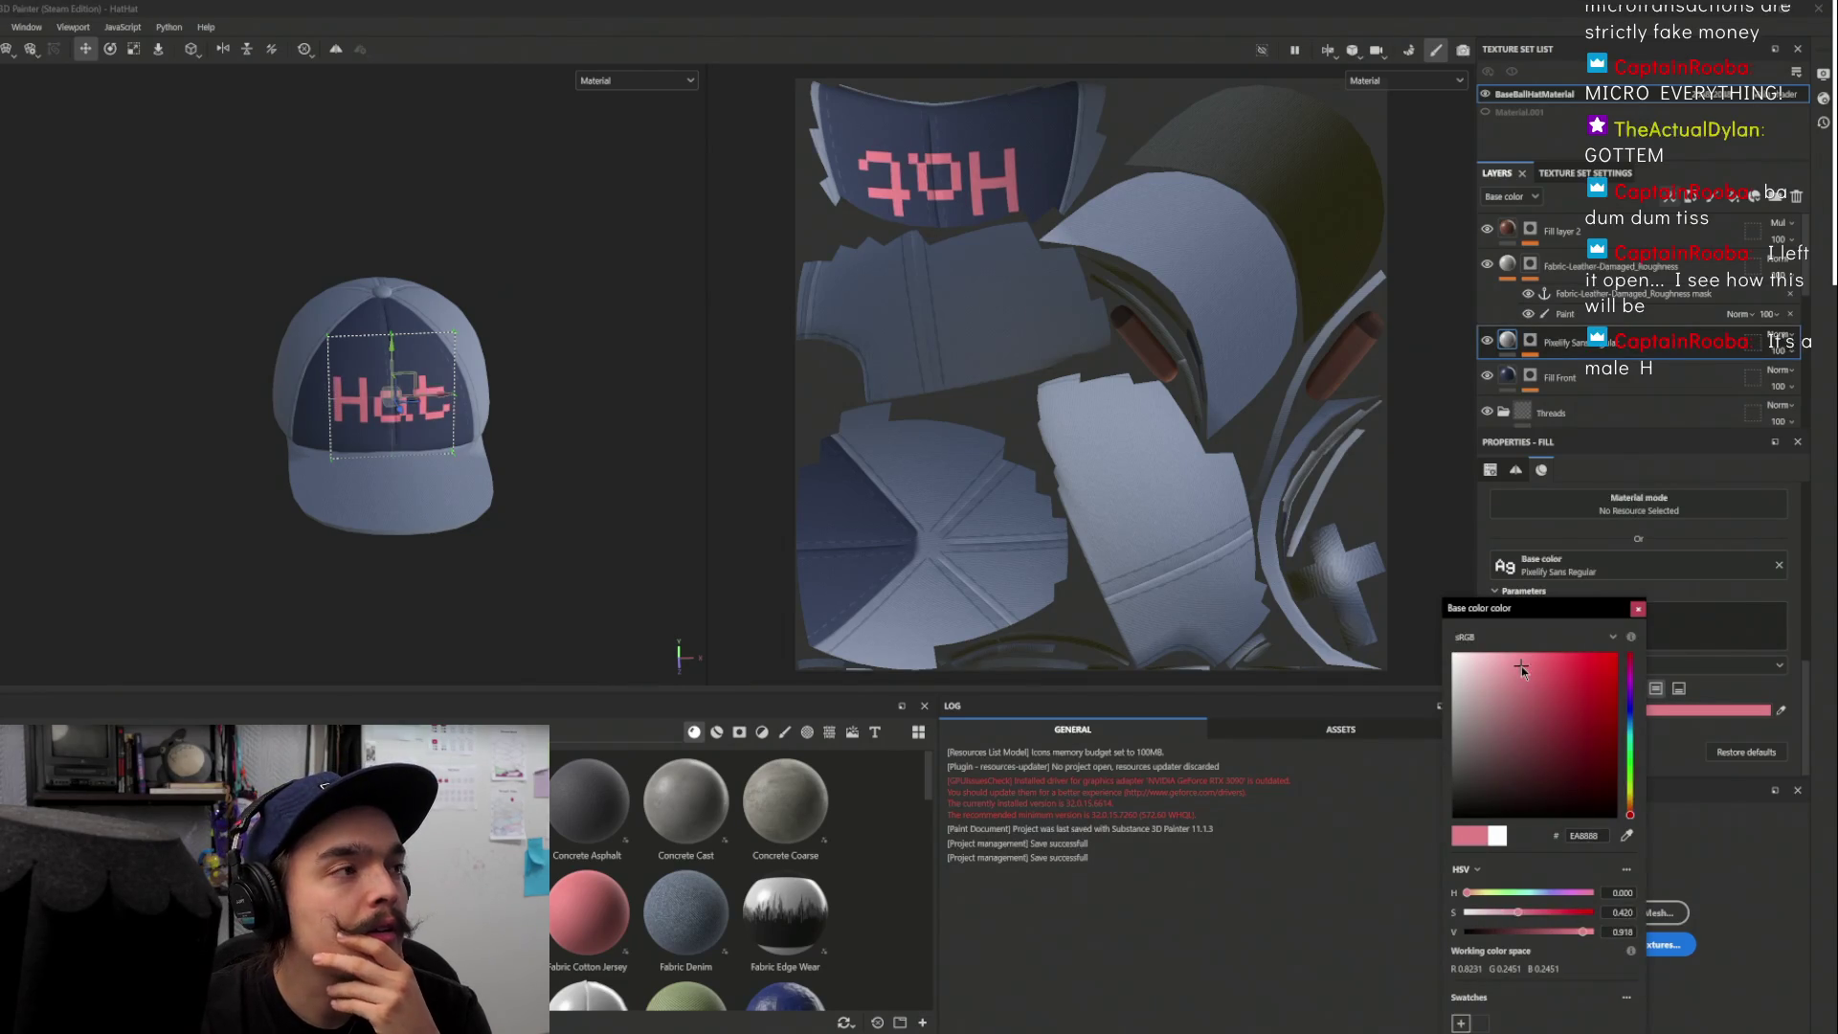
pyautogui.click(1631, 724)
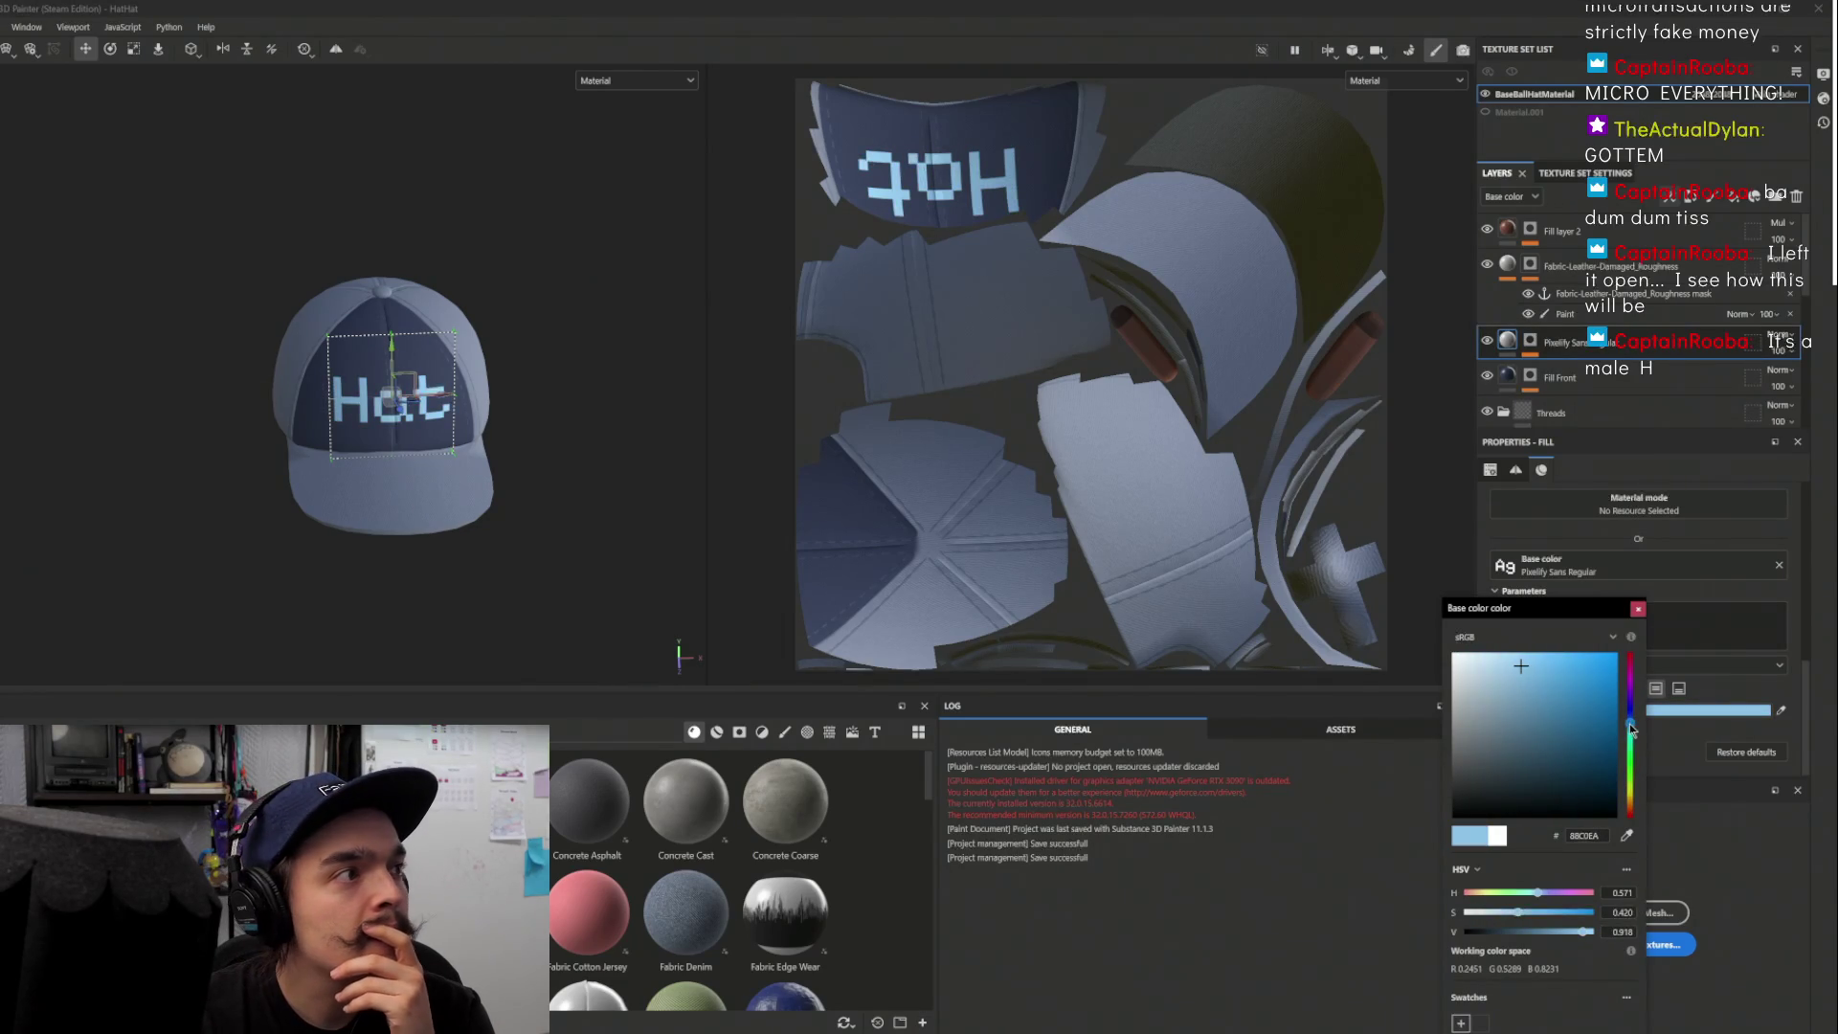
pyautogui.click(1567, 673)
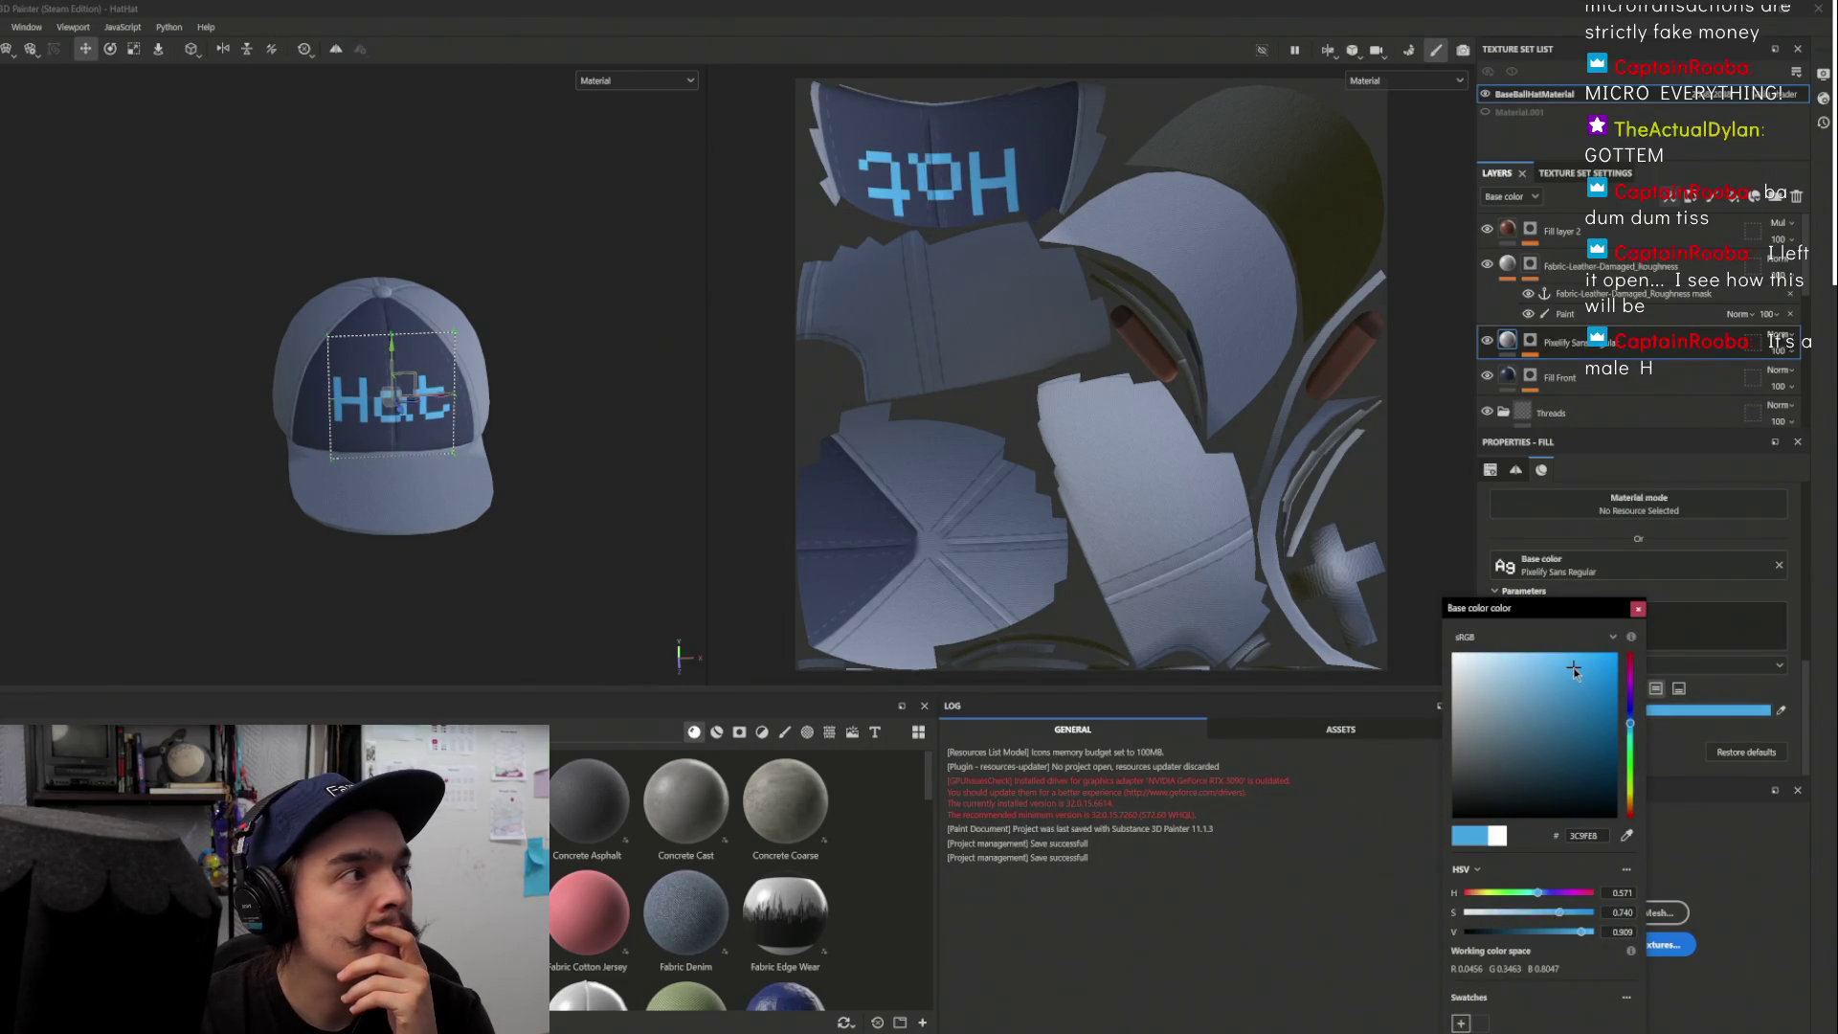
pyautogui.moveTo(1630, 722)
pyautogui.mouseDown()
pyautogui.moveTo(1632, 691)
pyautogui.moveTo(1615, 800)
pyautogui.moveTo(1621, 747)
pyautogui.mouseUp()
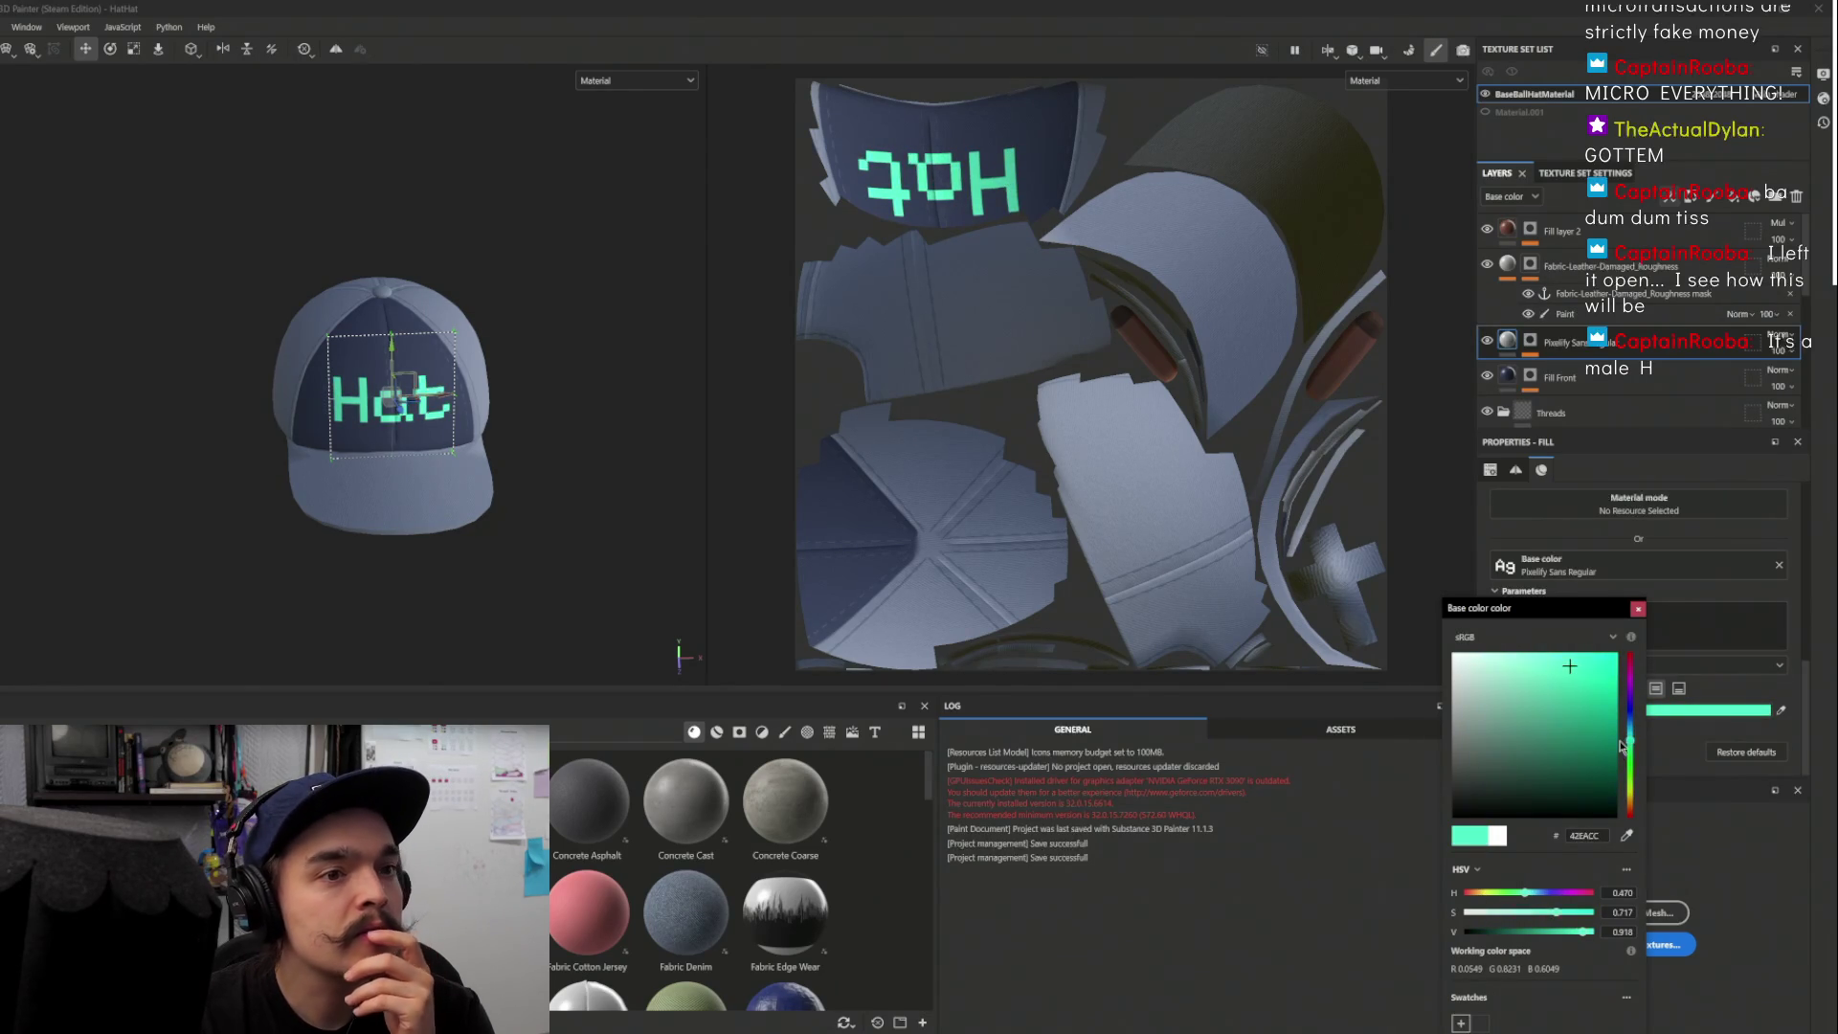
pyautogui.moveTo(1507, 687)
pyautogui.mouseDown()
pyautogui.moveTo(1487, 722)
pyautogui.moveTo(1491, 661)
pyautogui.mouseUp()
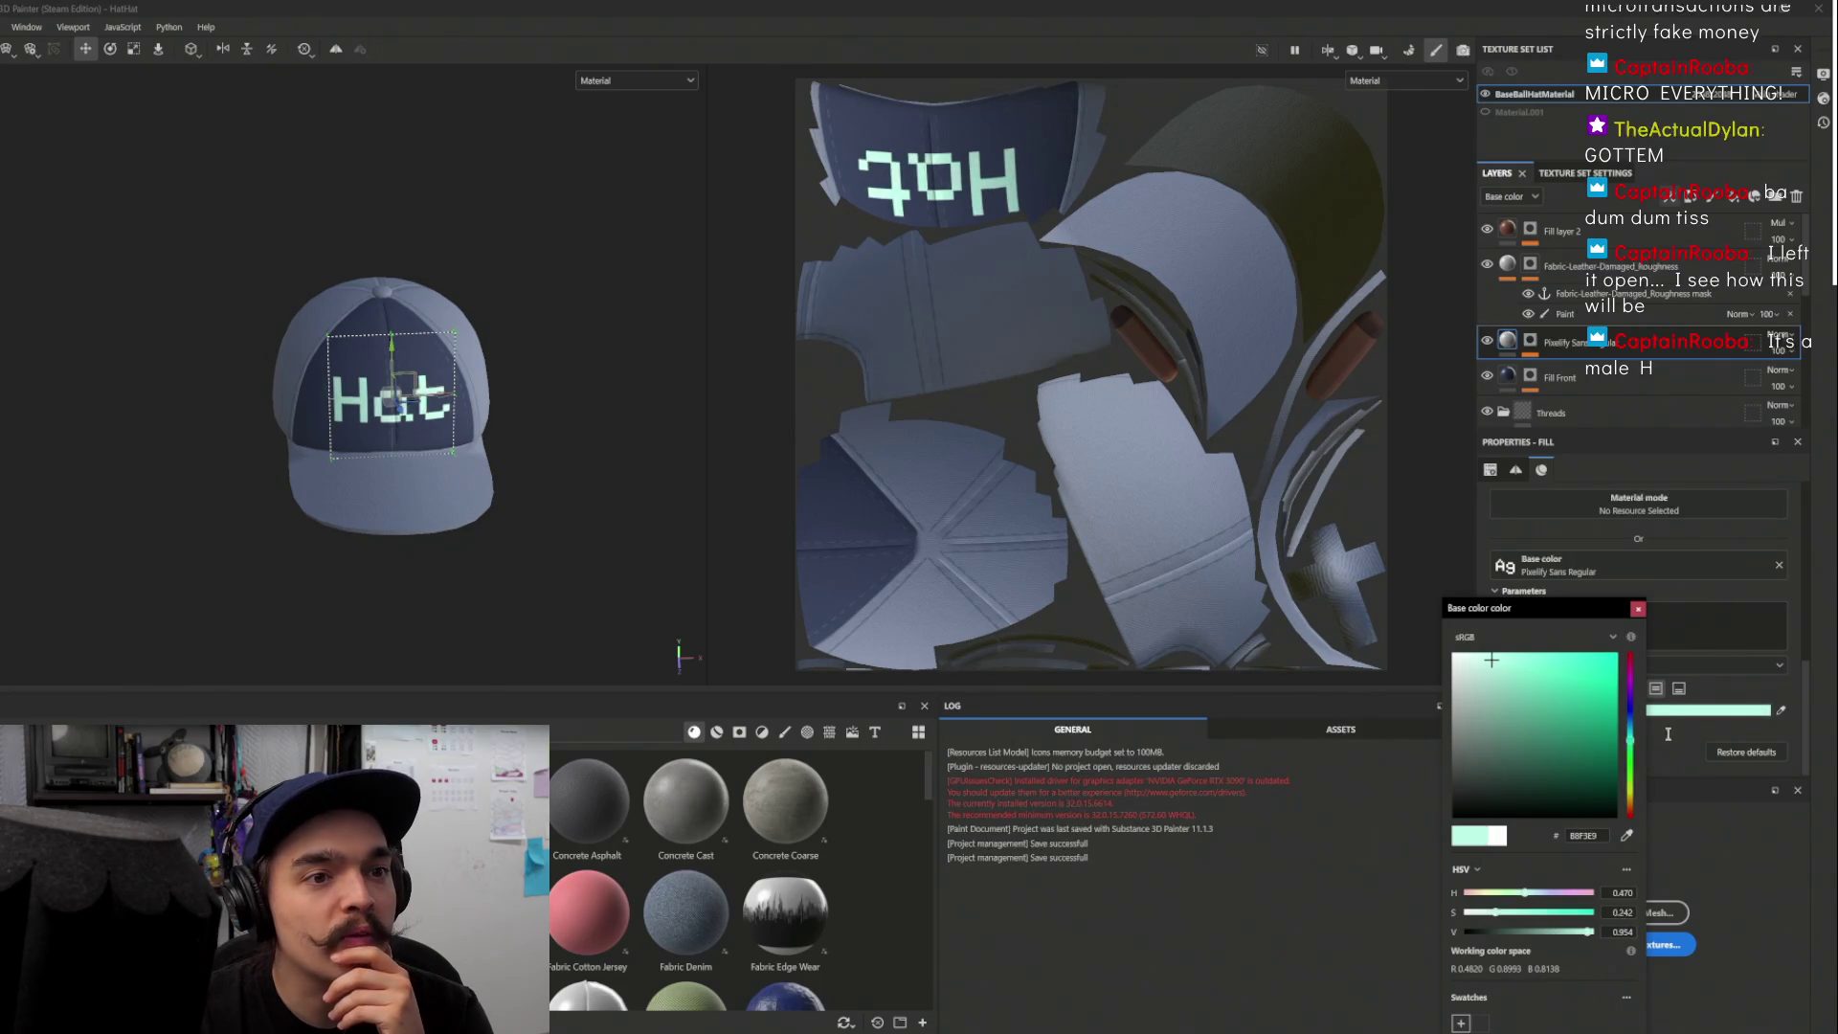
pyautogui.moveTo(1633, 747); pyautogui.dragTo(1632, 736)
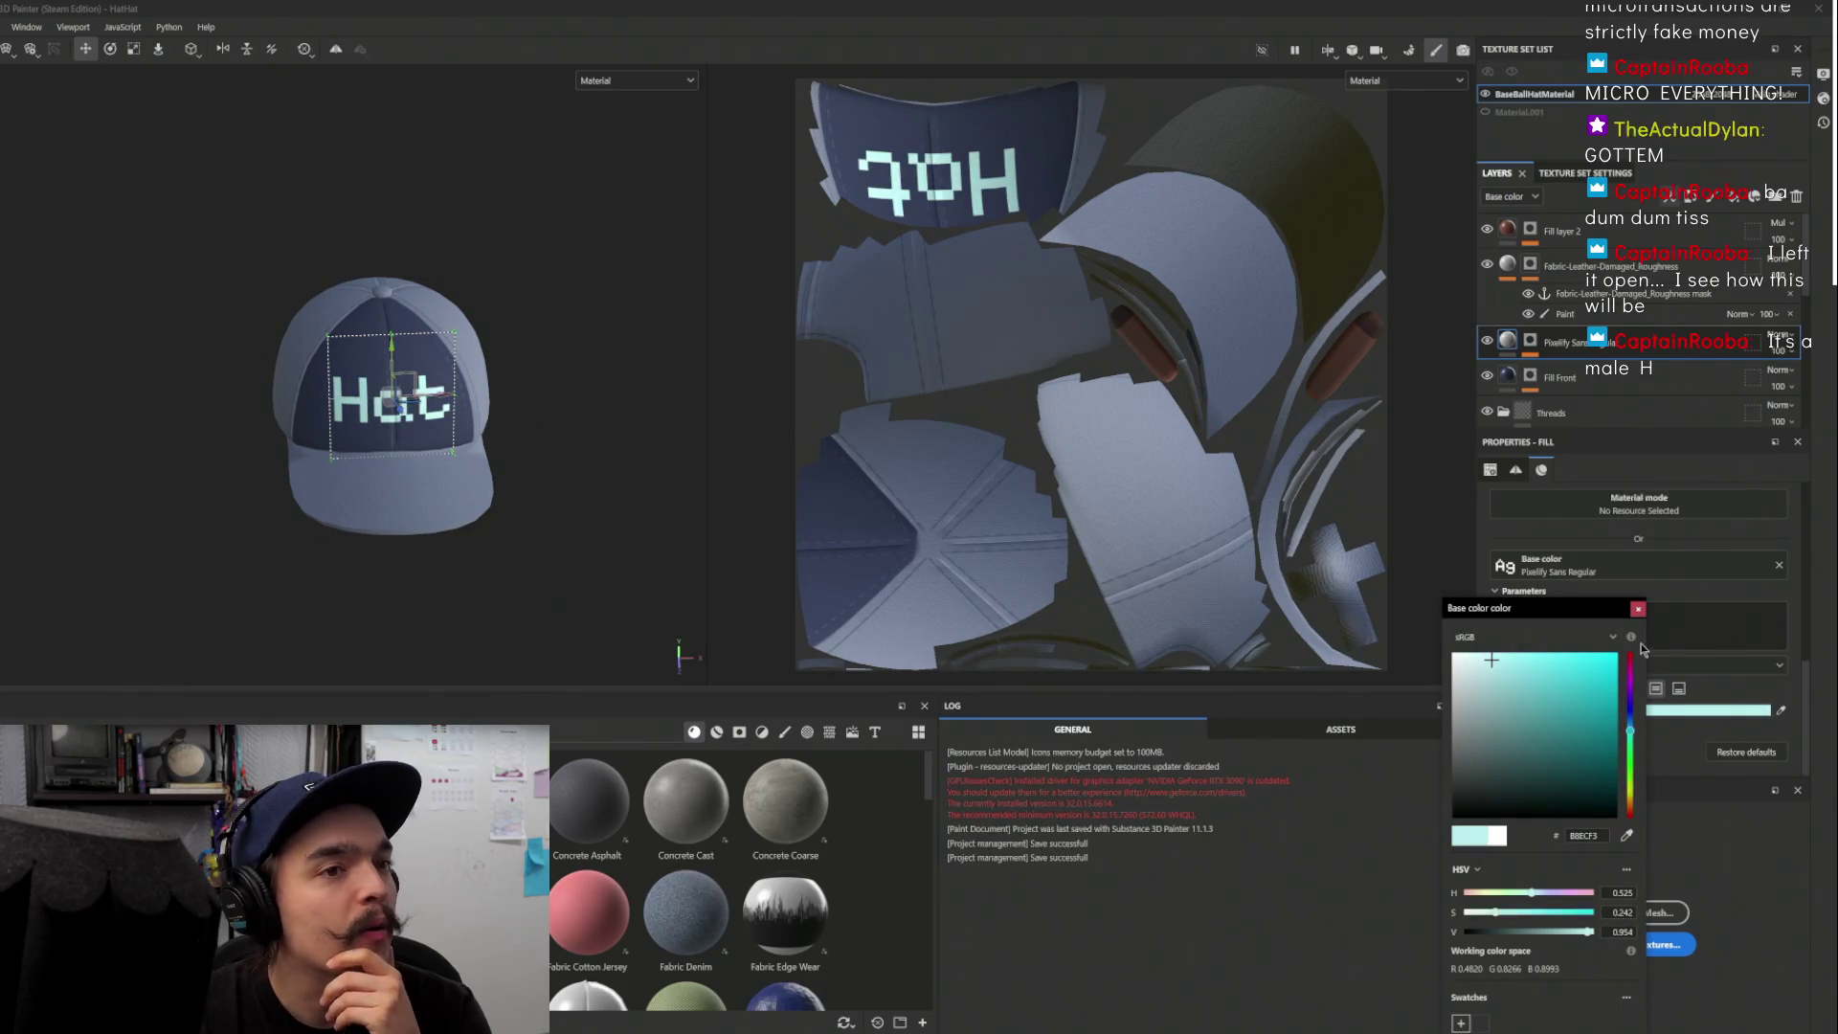
pyautogui.click(1639, 610)
pyautogui.moveTo(547, 462); pyautogui.dragTo(502, 508)
pyautogui.scroll(-5, 1605, 356)
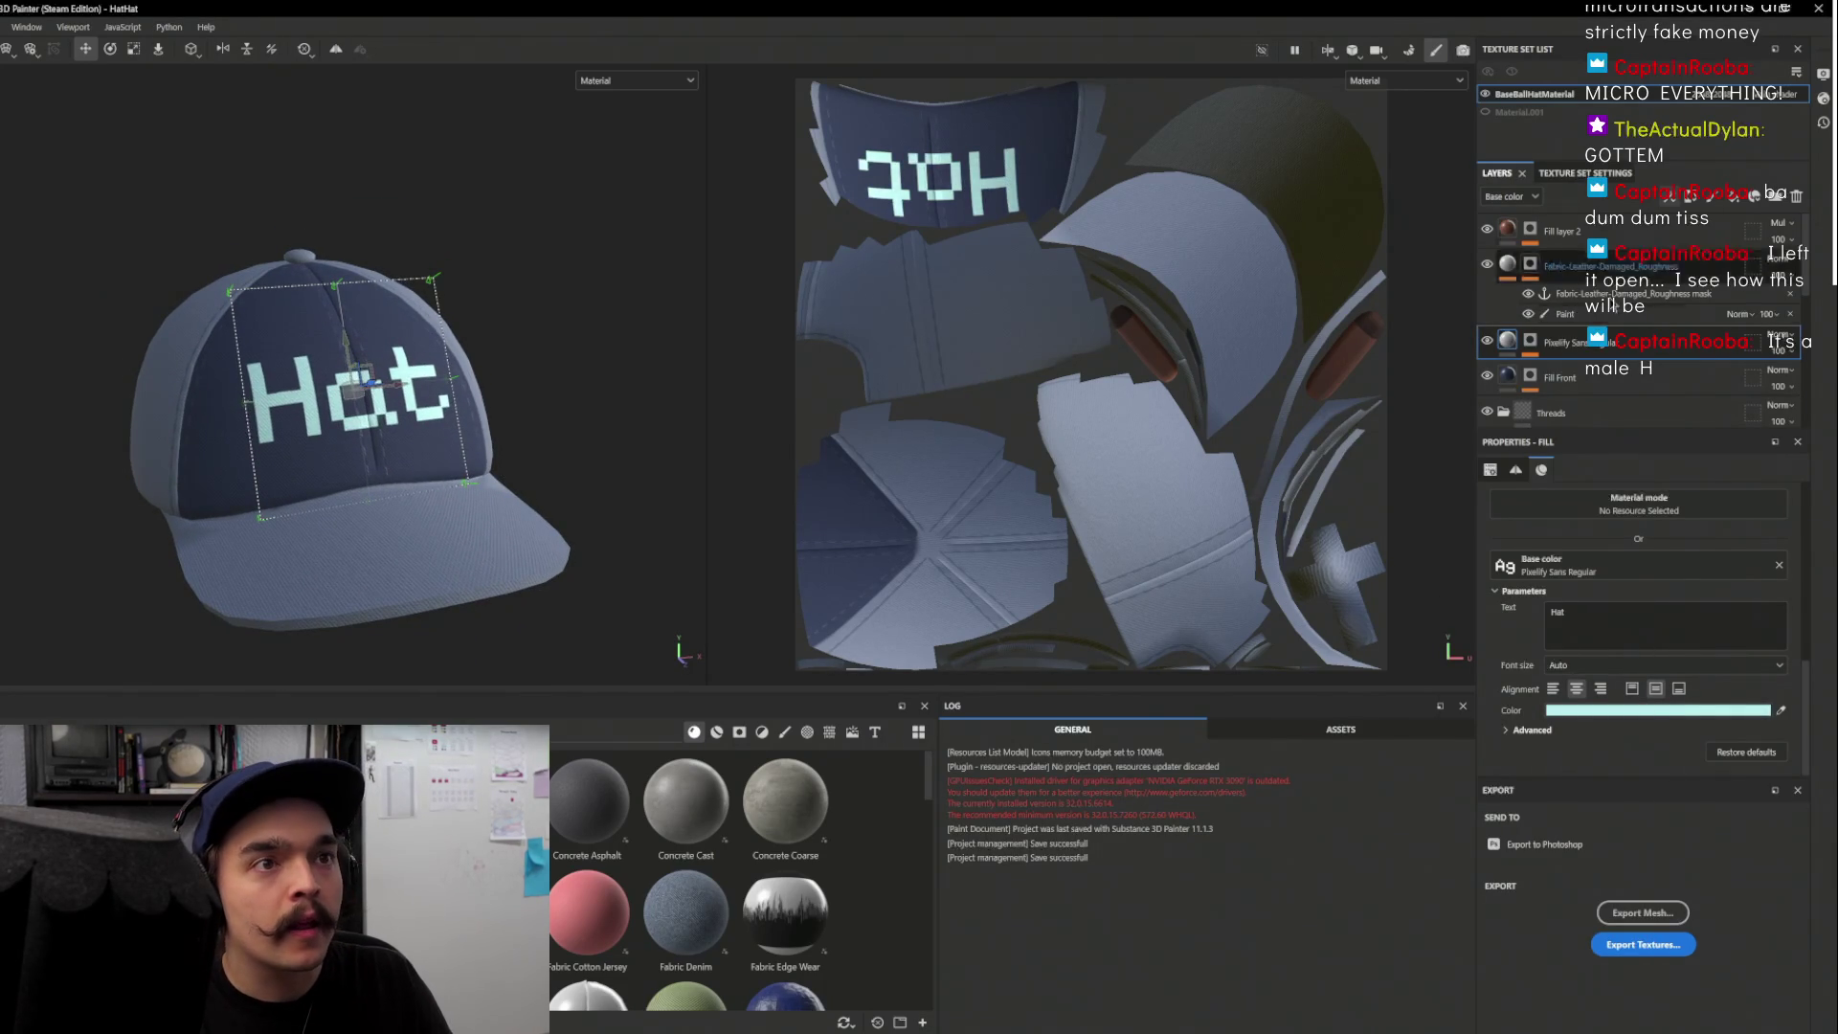
pyautogui.scroll(-1, 1606, 356)
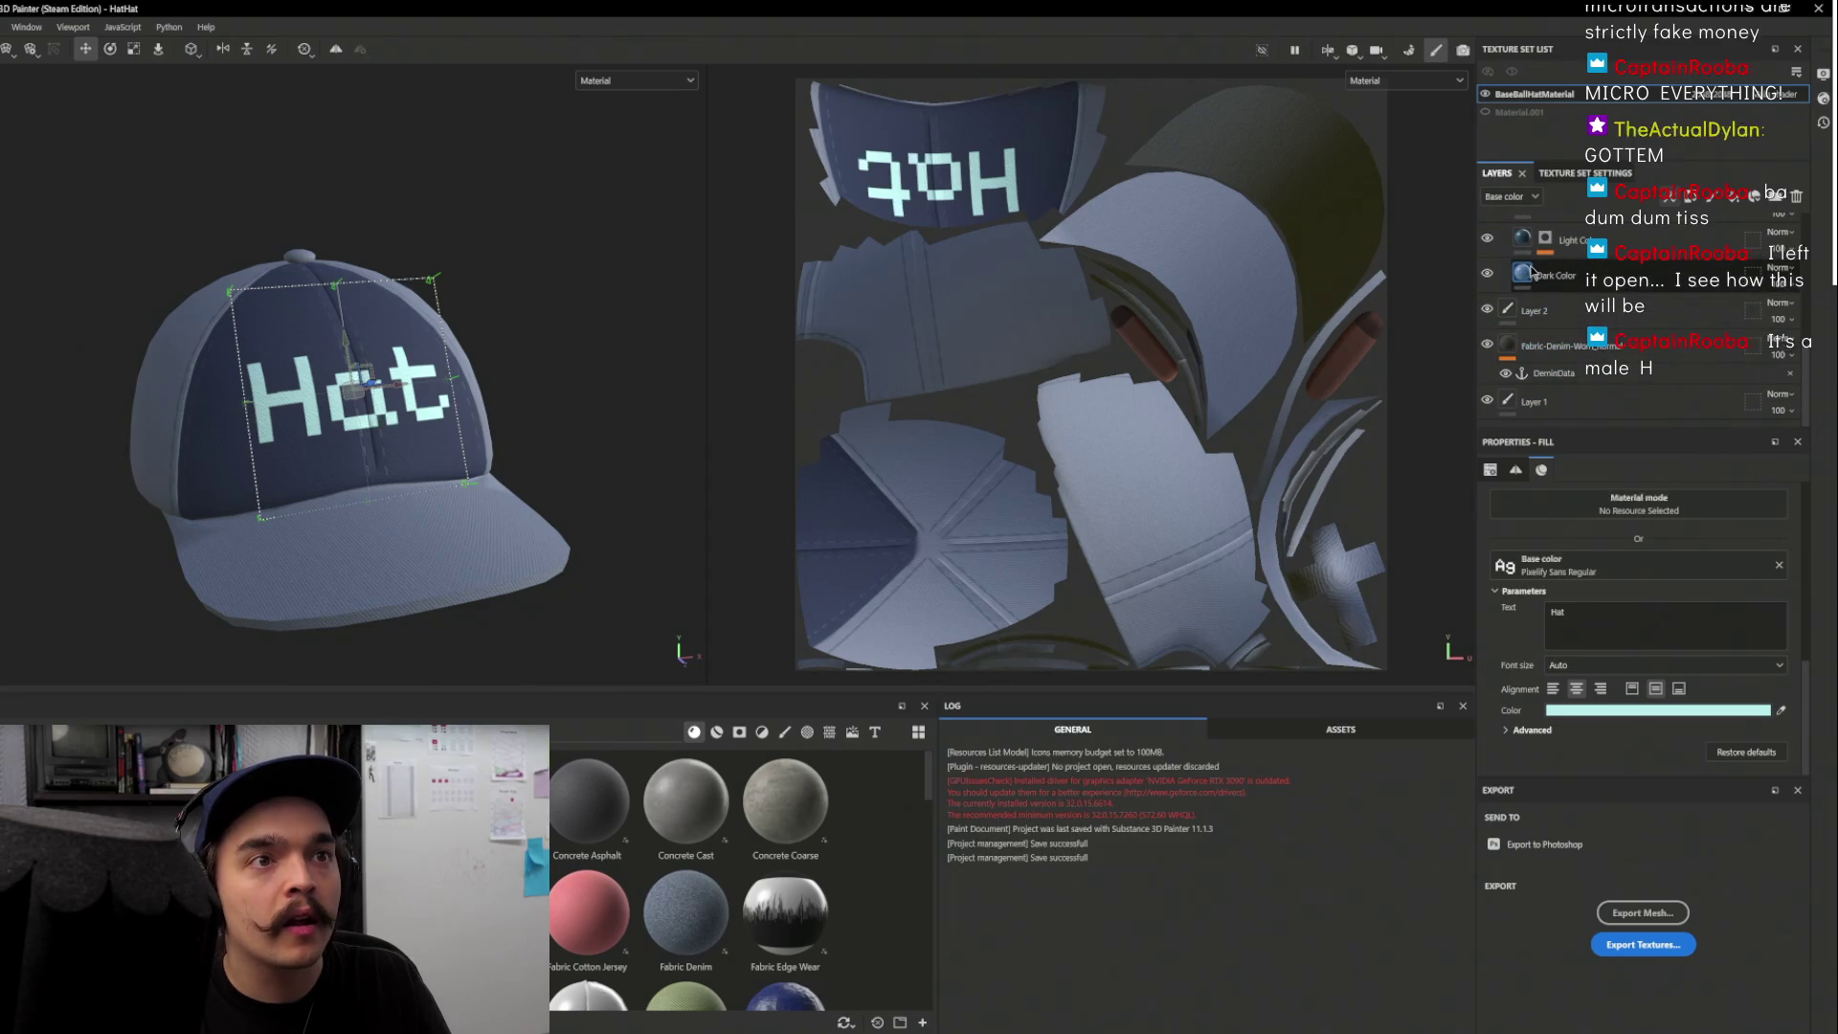
# Darken the Dark Color layer's base colour to a deep greyish navy, 282333
pyautogui.click(1646, 276)
pyautogui.click(1543, 644)
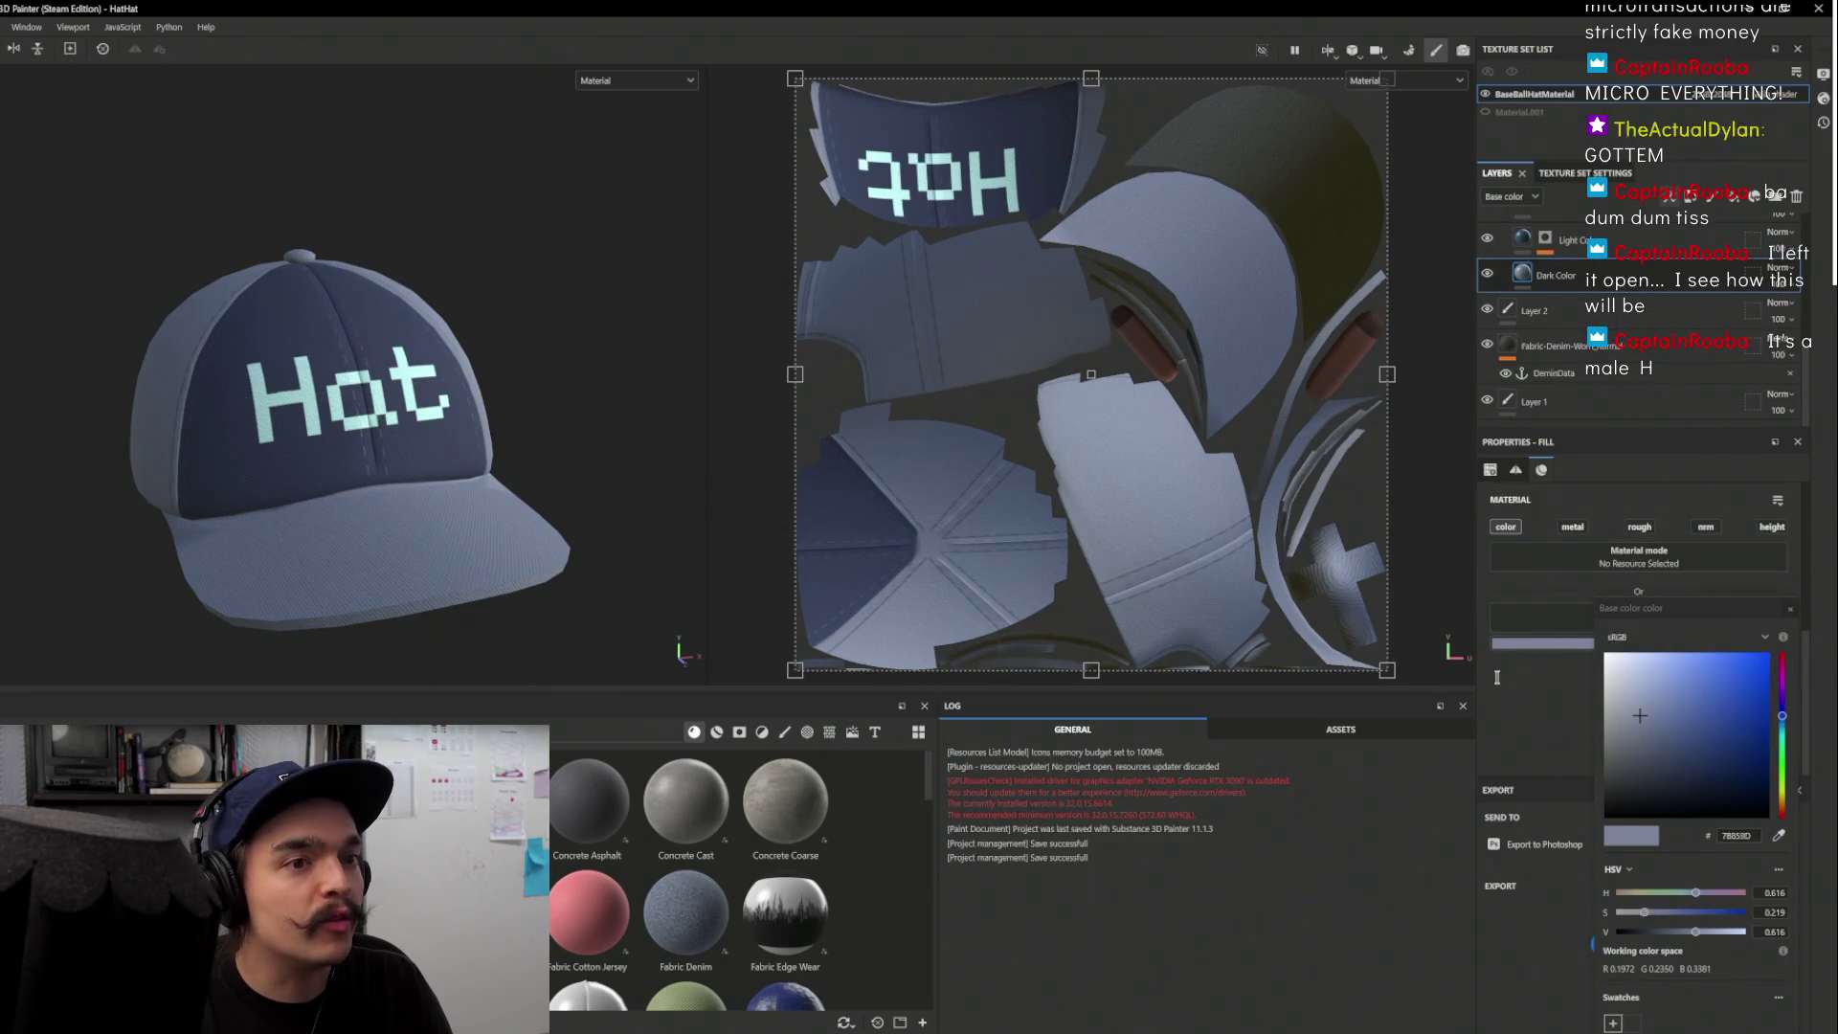
pyautogui.moveTo(1641, 727); pyautogui.dragTo(1681, 785)
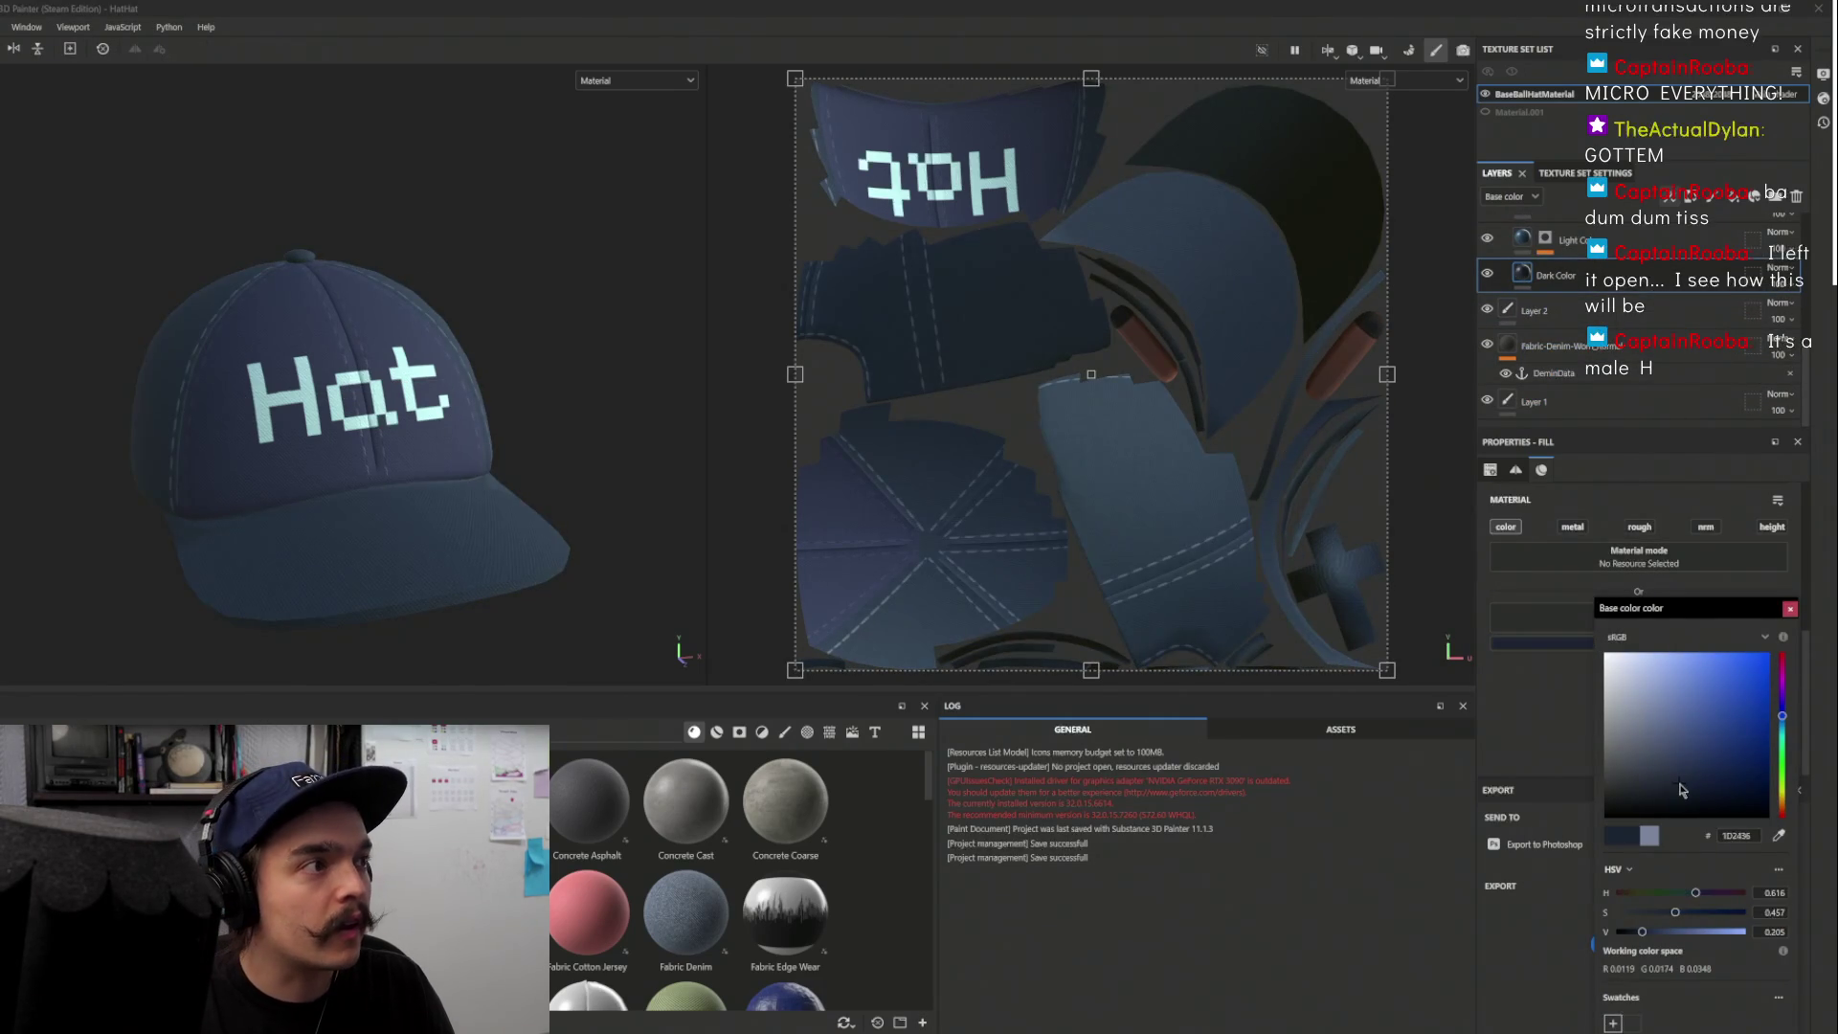
pyautogui.click(1654, 784)
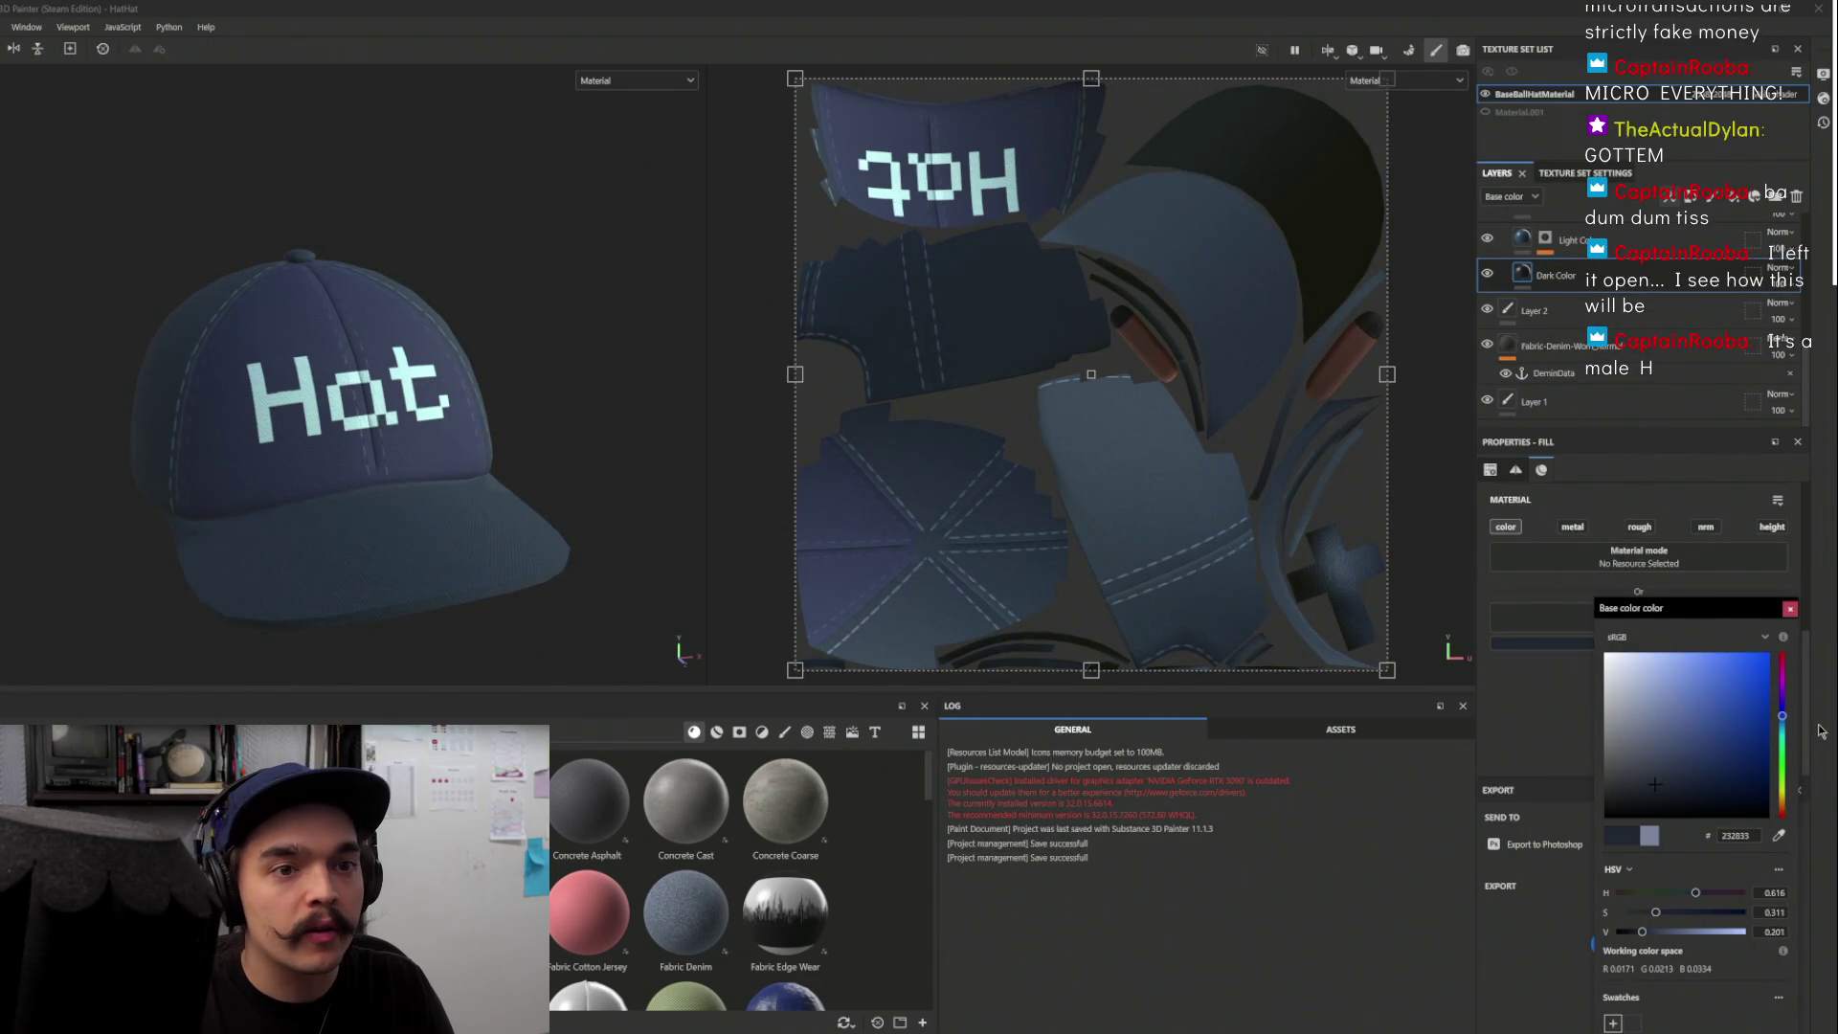
pyautogui.moveTo(1787, 722); pyautogui.dragTo(1786, 708)
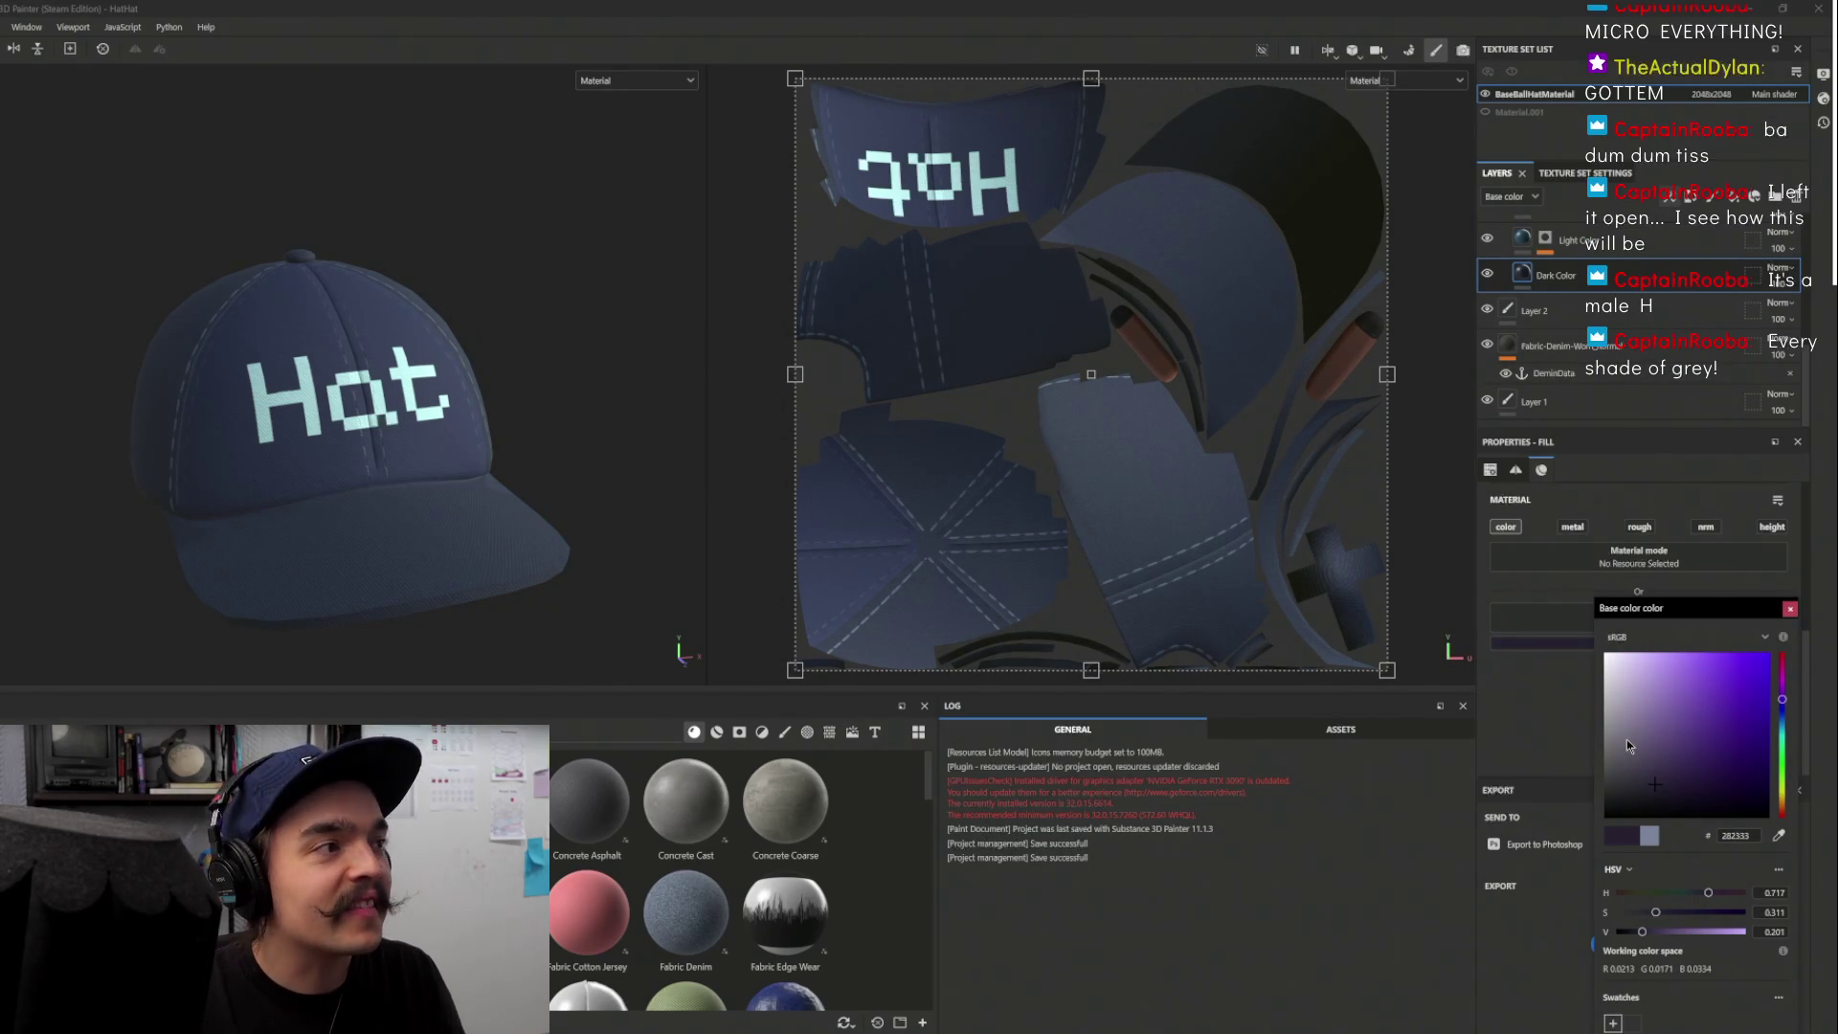
pyautogui.click(1789, 609)
pyautogui.click(1570, 240)
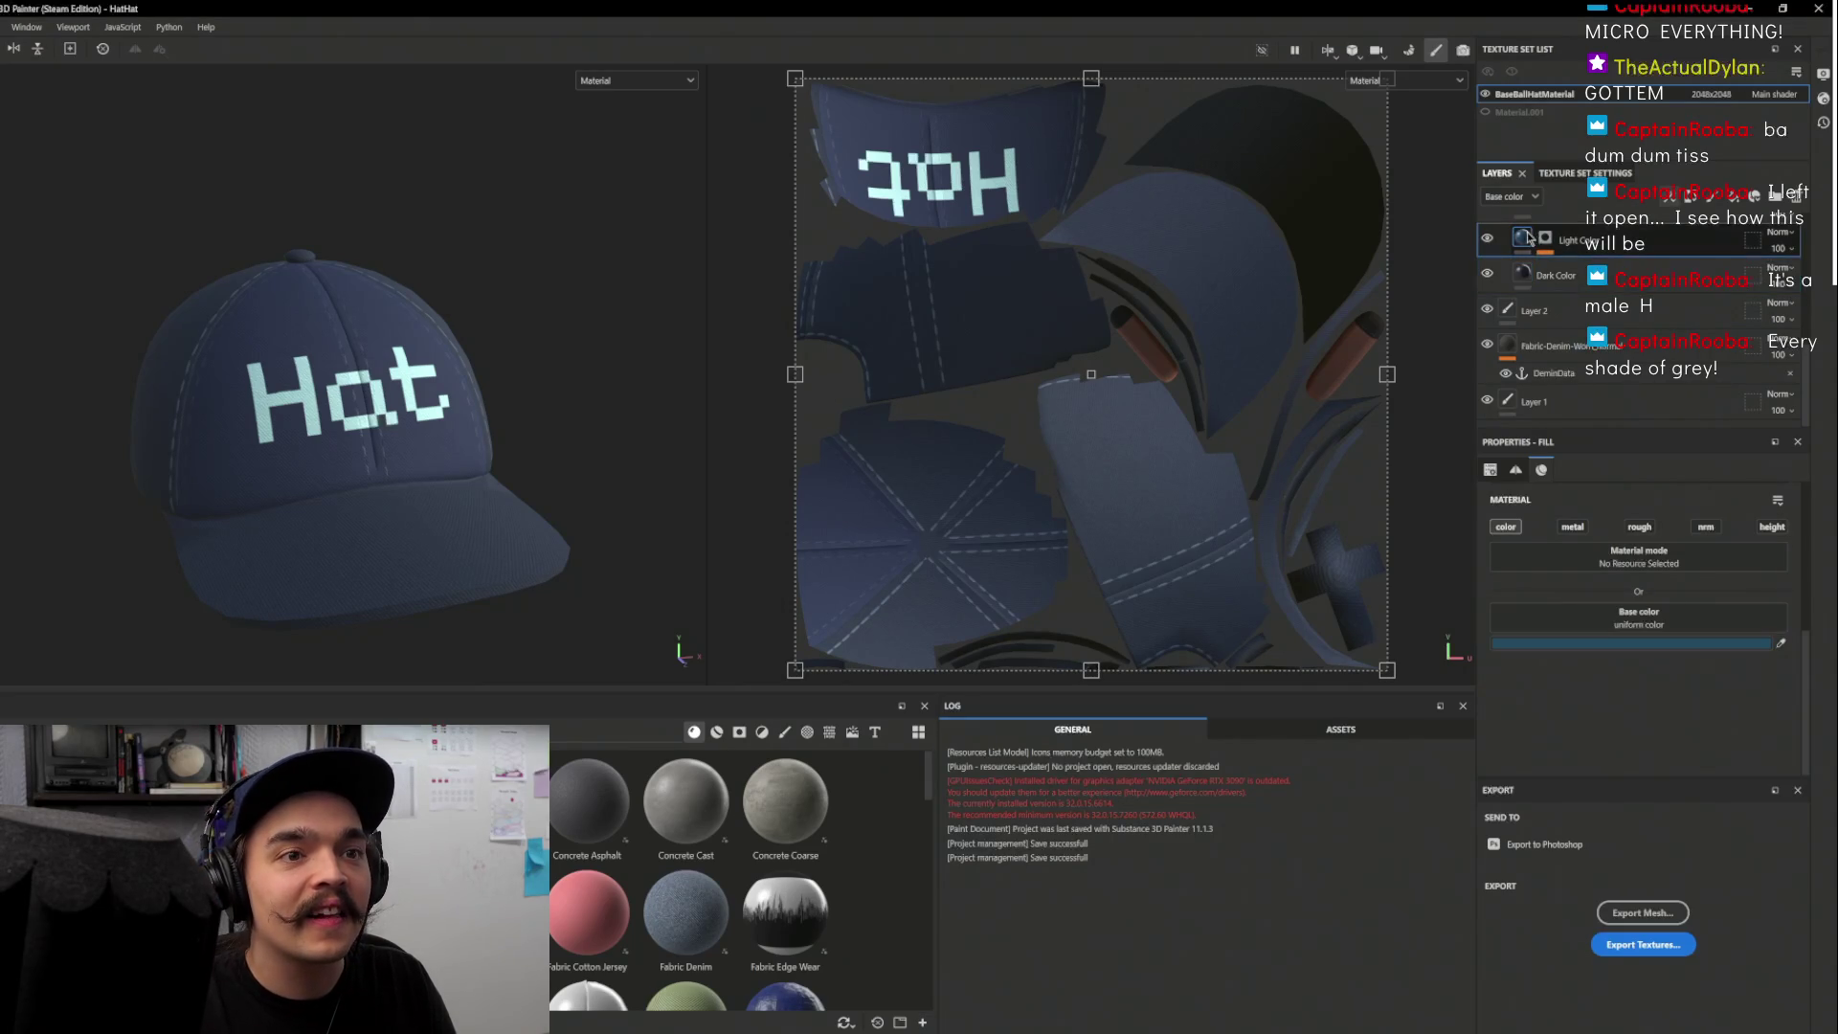
# Set the Light Color layer's base colour to a light sky blue and compare both blues
pyautogui.click(1605, 645)
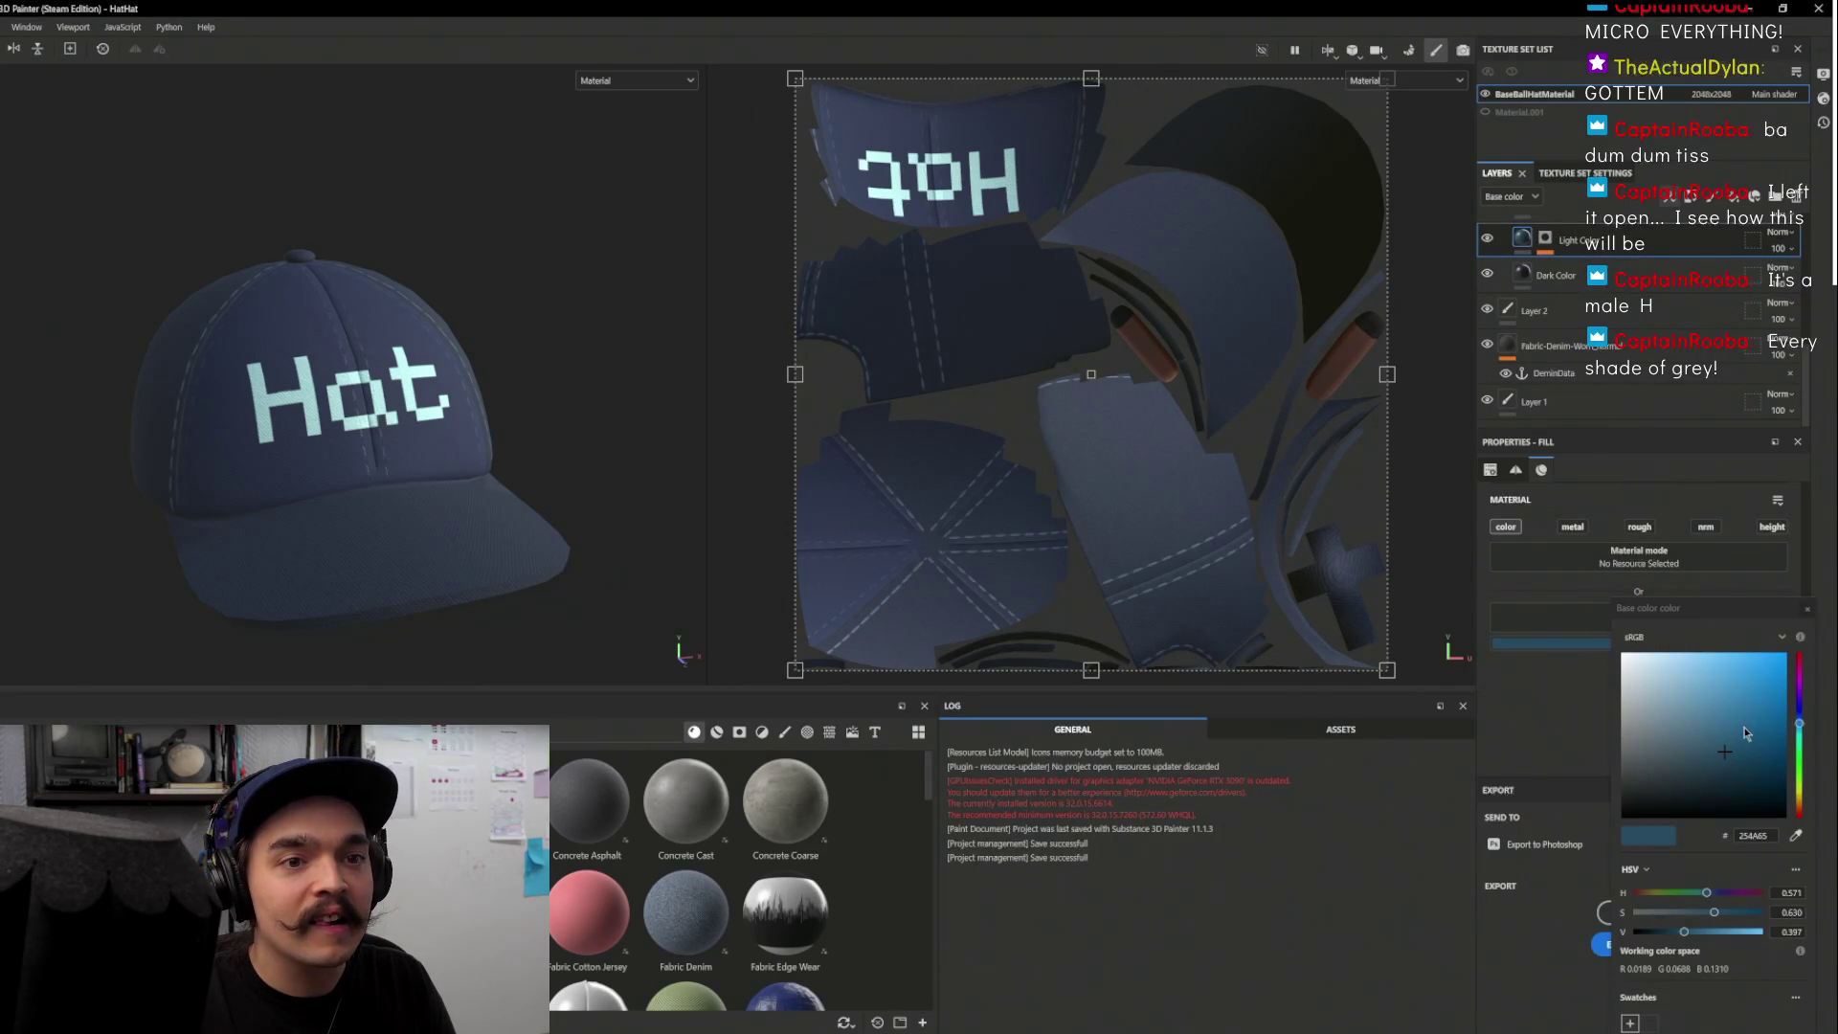
pyautogui.click(1700, 681)
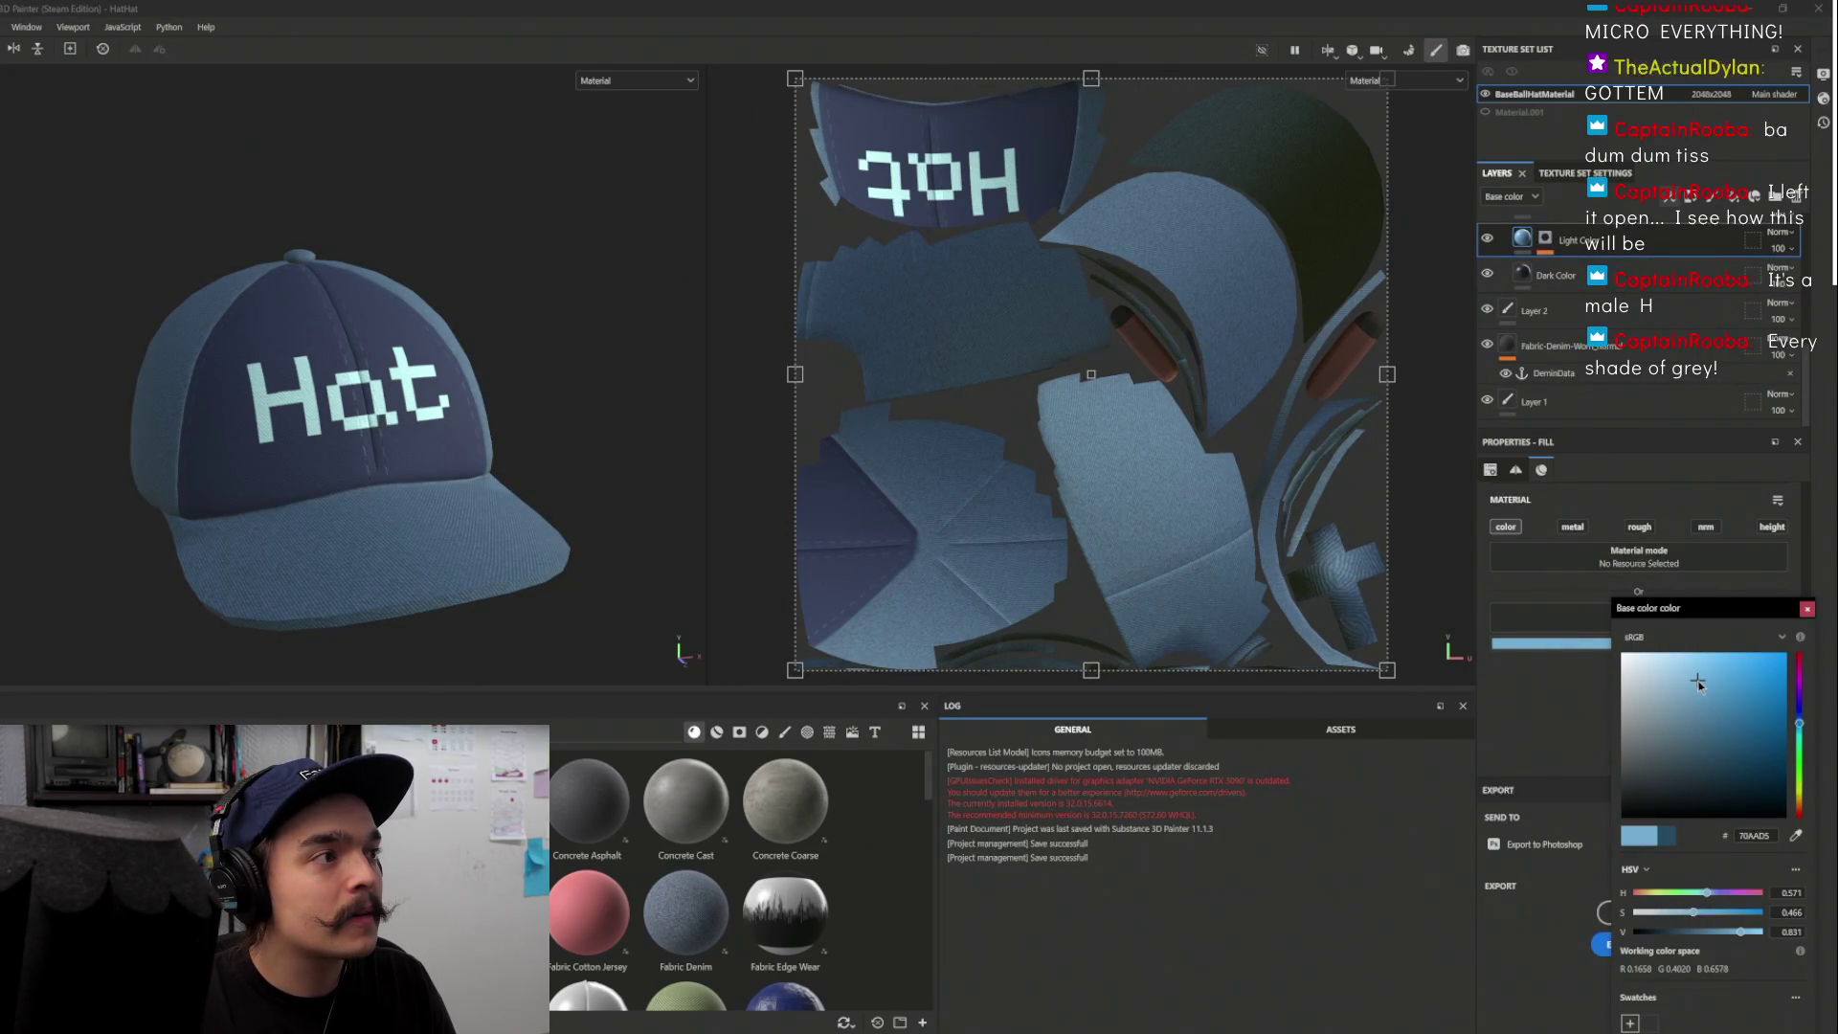
pyautogui.moveTo(660, 402)
pyautogui.mouseDown()
pyautogui.moveTo(188, 402)
pyautogui.moveTo(74, 361)
pyautogui.moveTo(287, 402)
pyautogui.mouseUp()
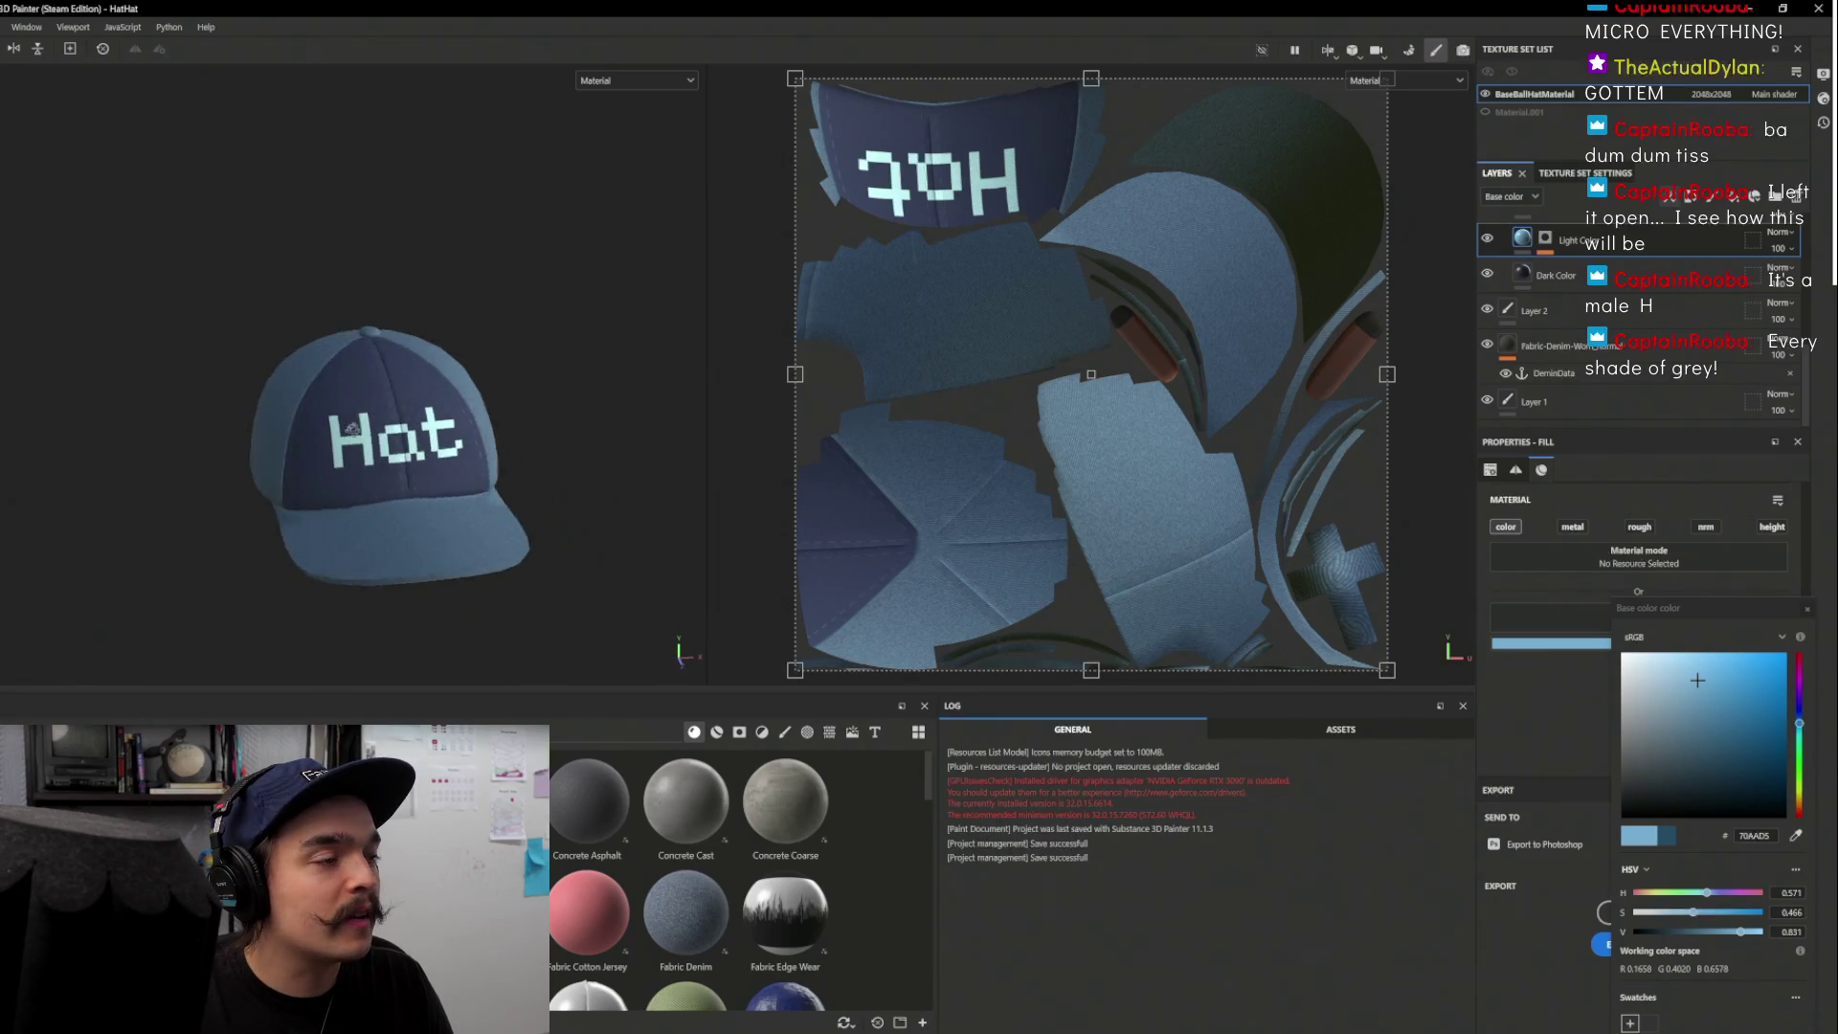
pyautogui.scroll(5, 476, 457)
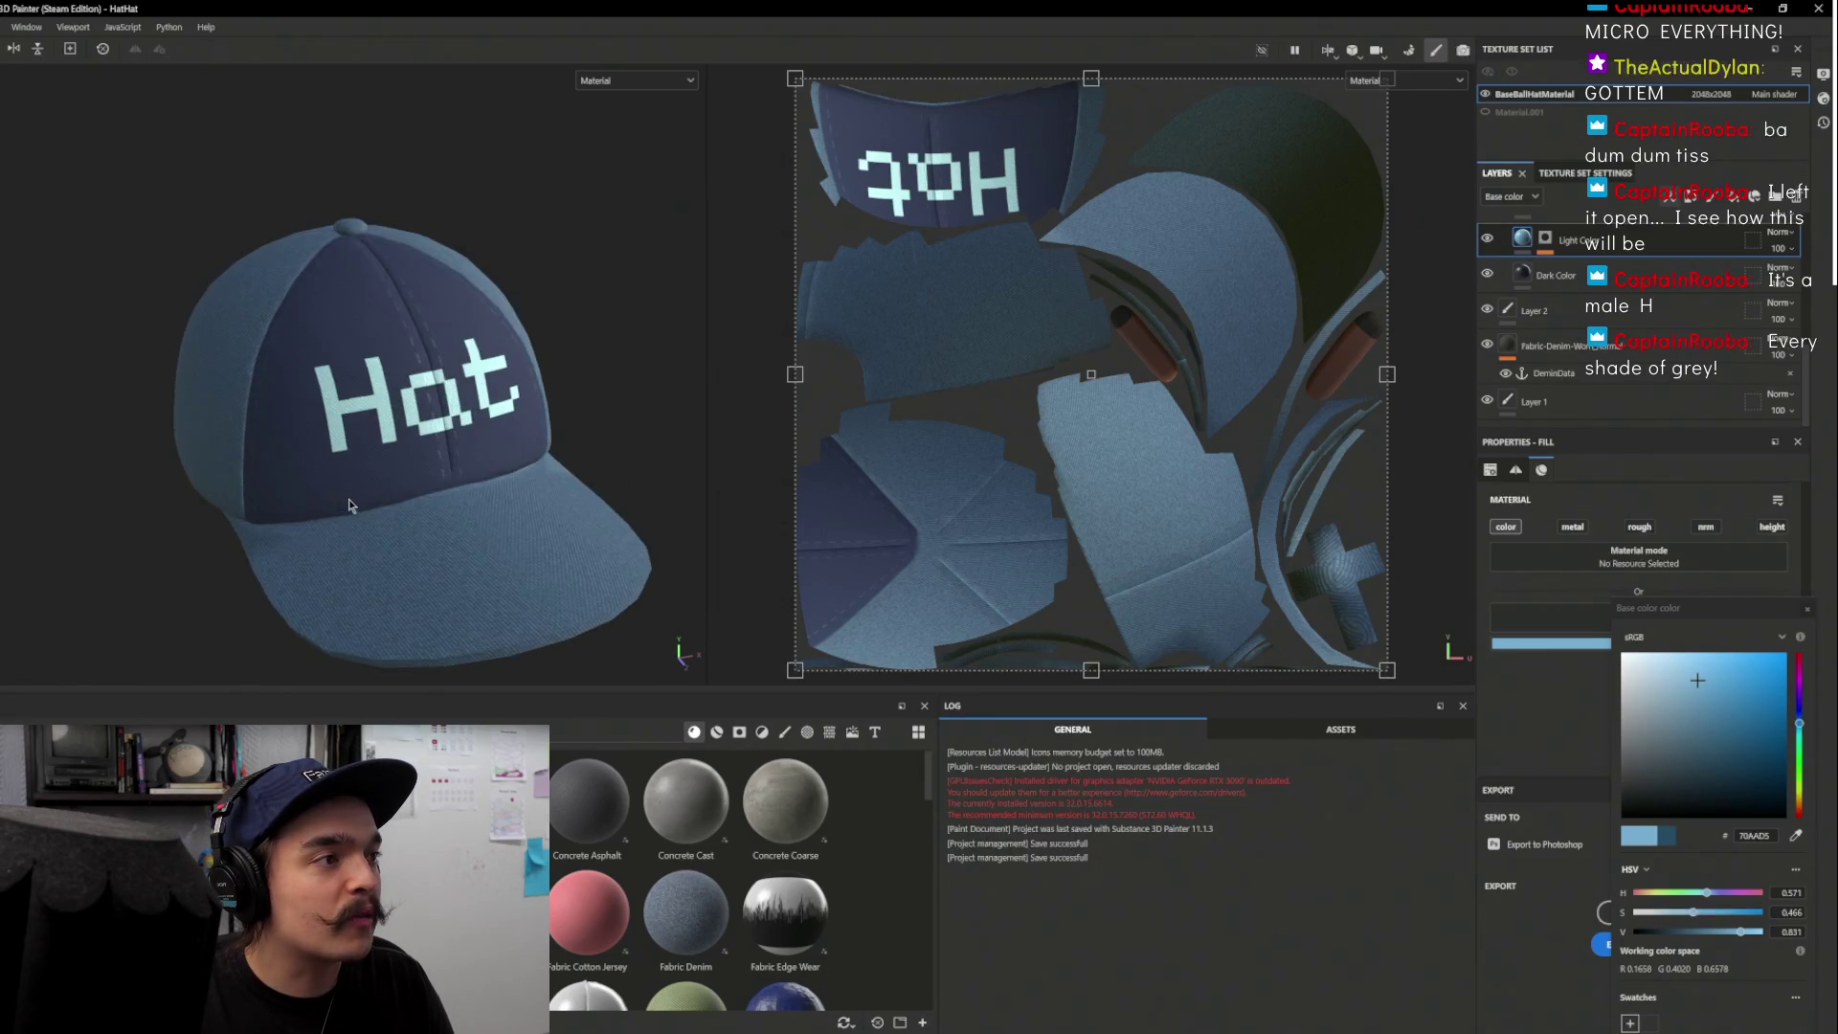
pyautogui.click(1806, 611)
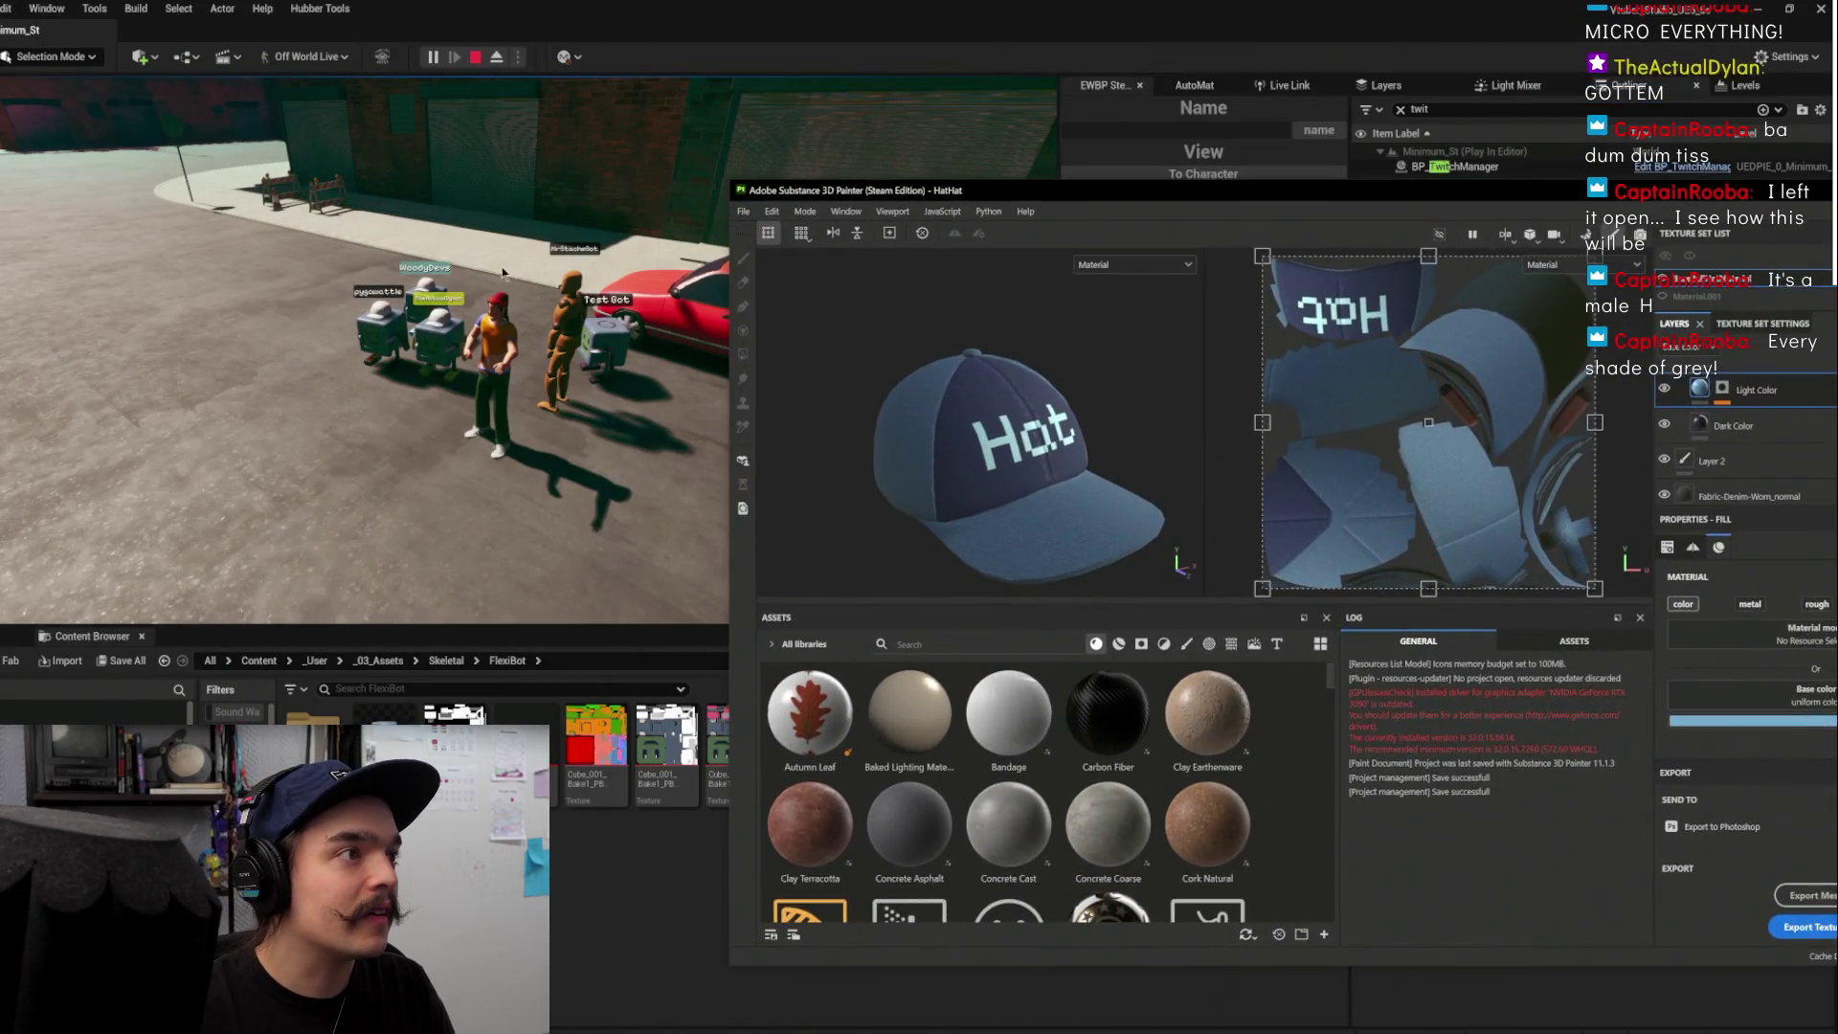
pyautogui.click(560, 267)
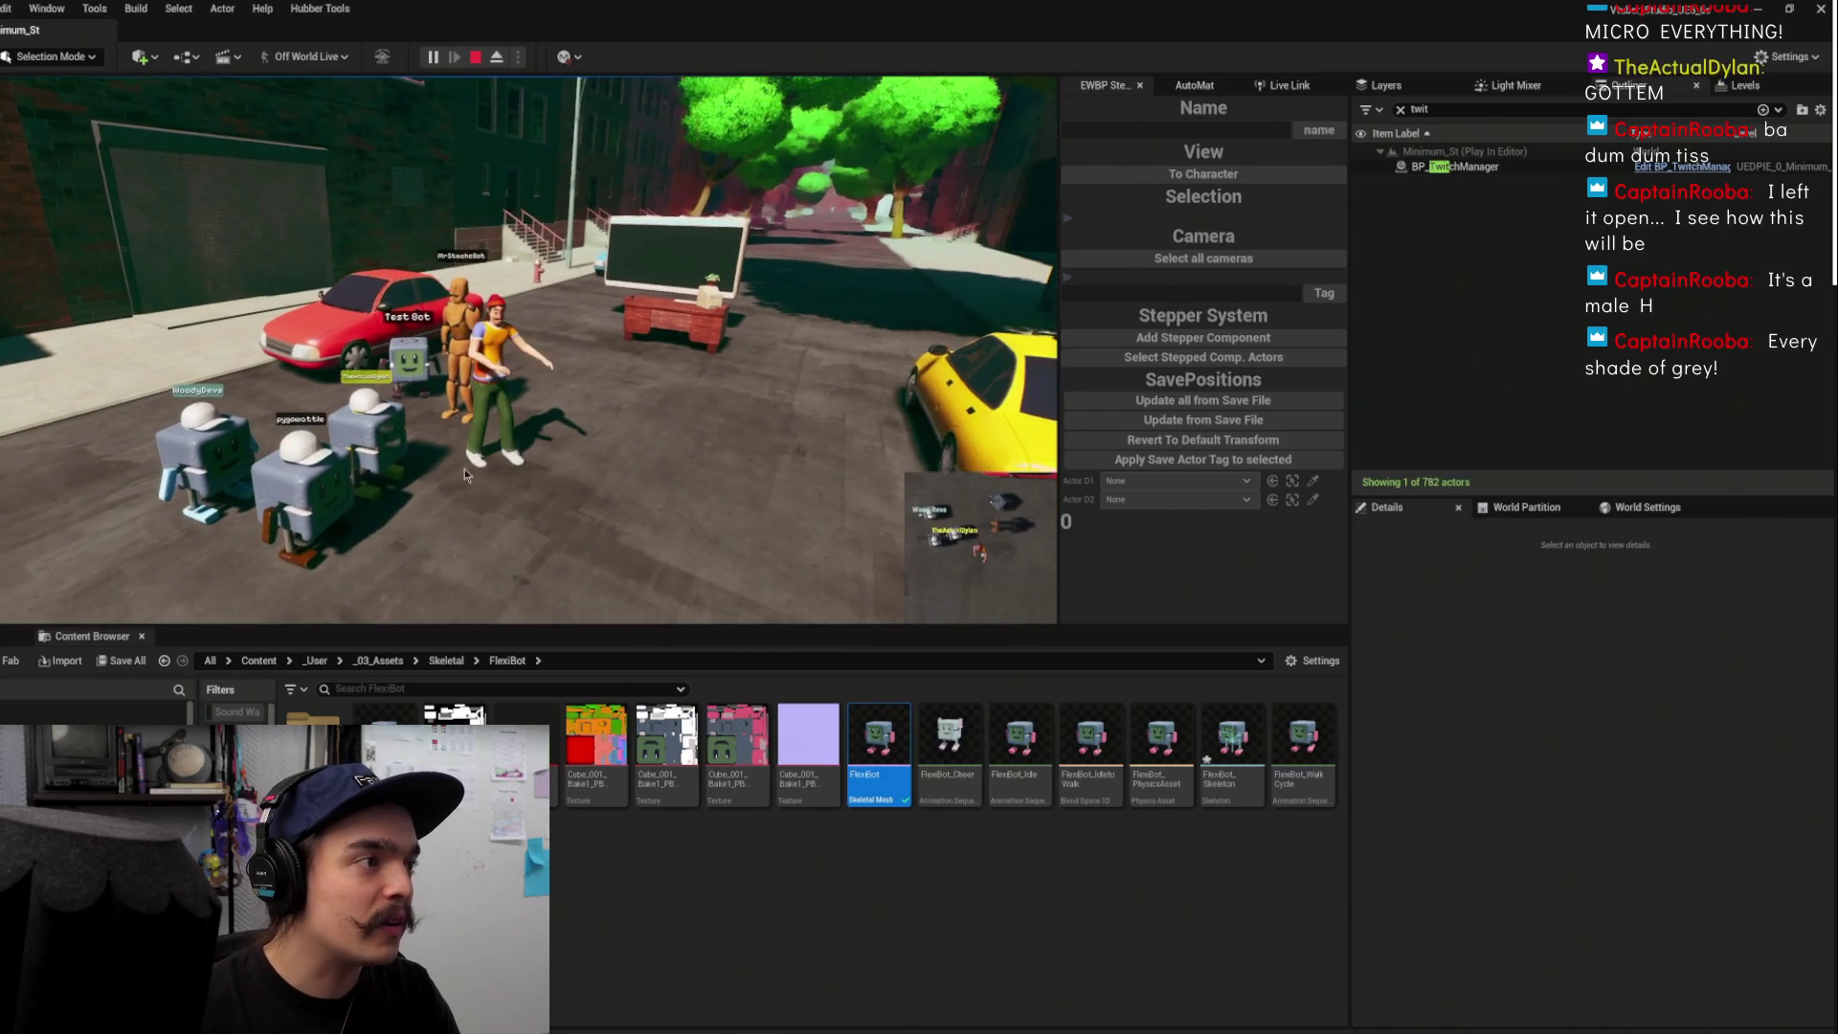
pyautogui.moveTo(699, 1031)
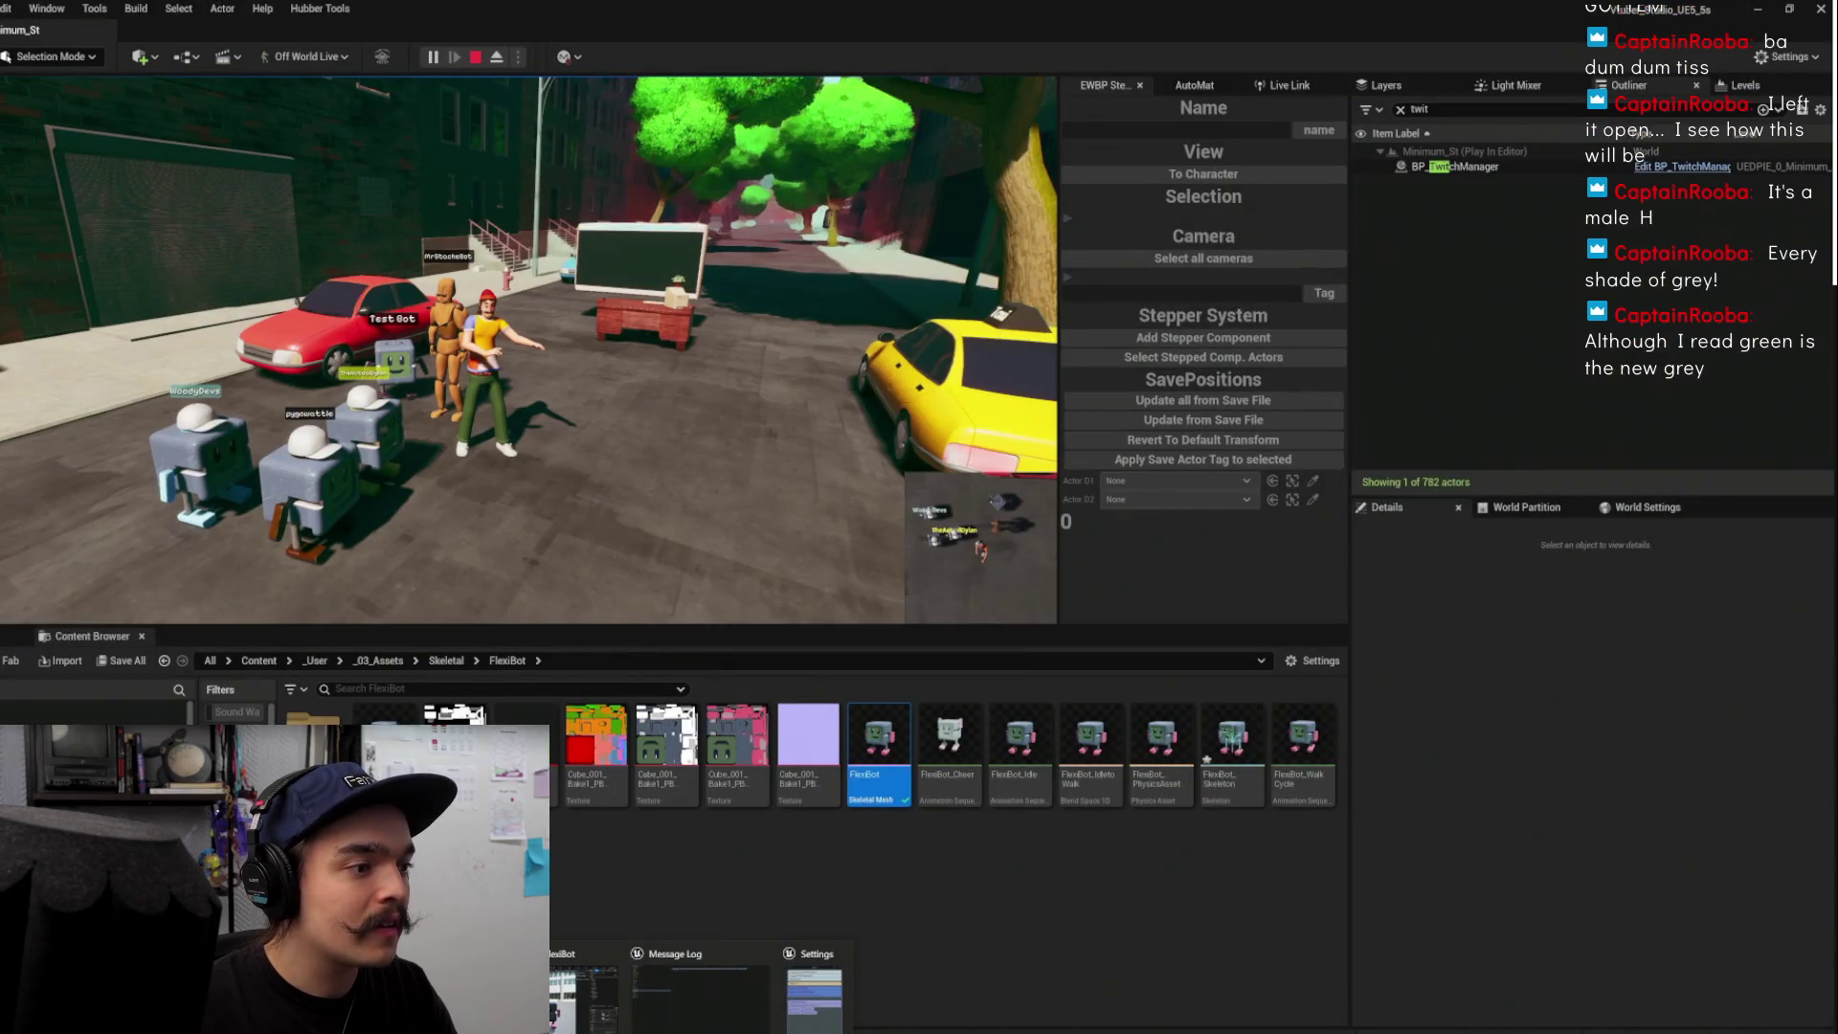
pyautogui.click(728, 1032)
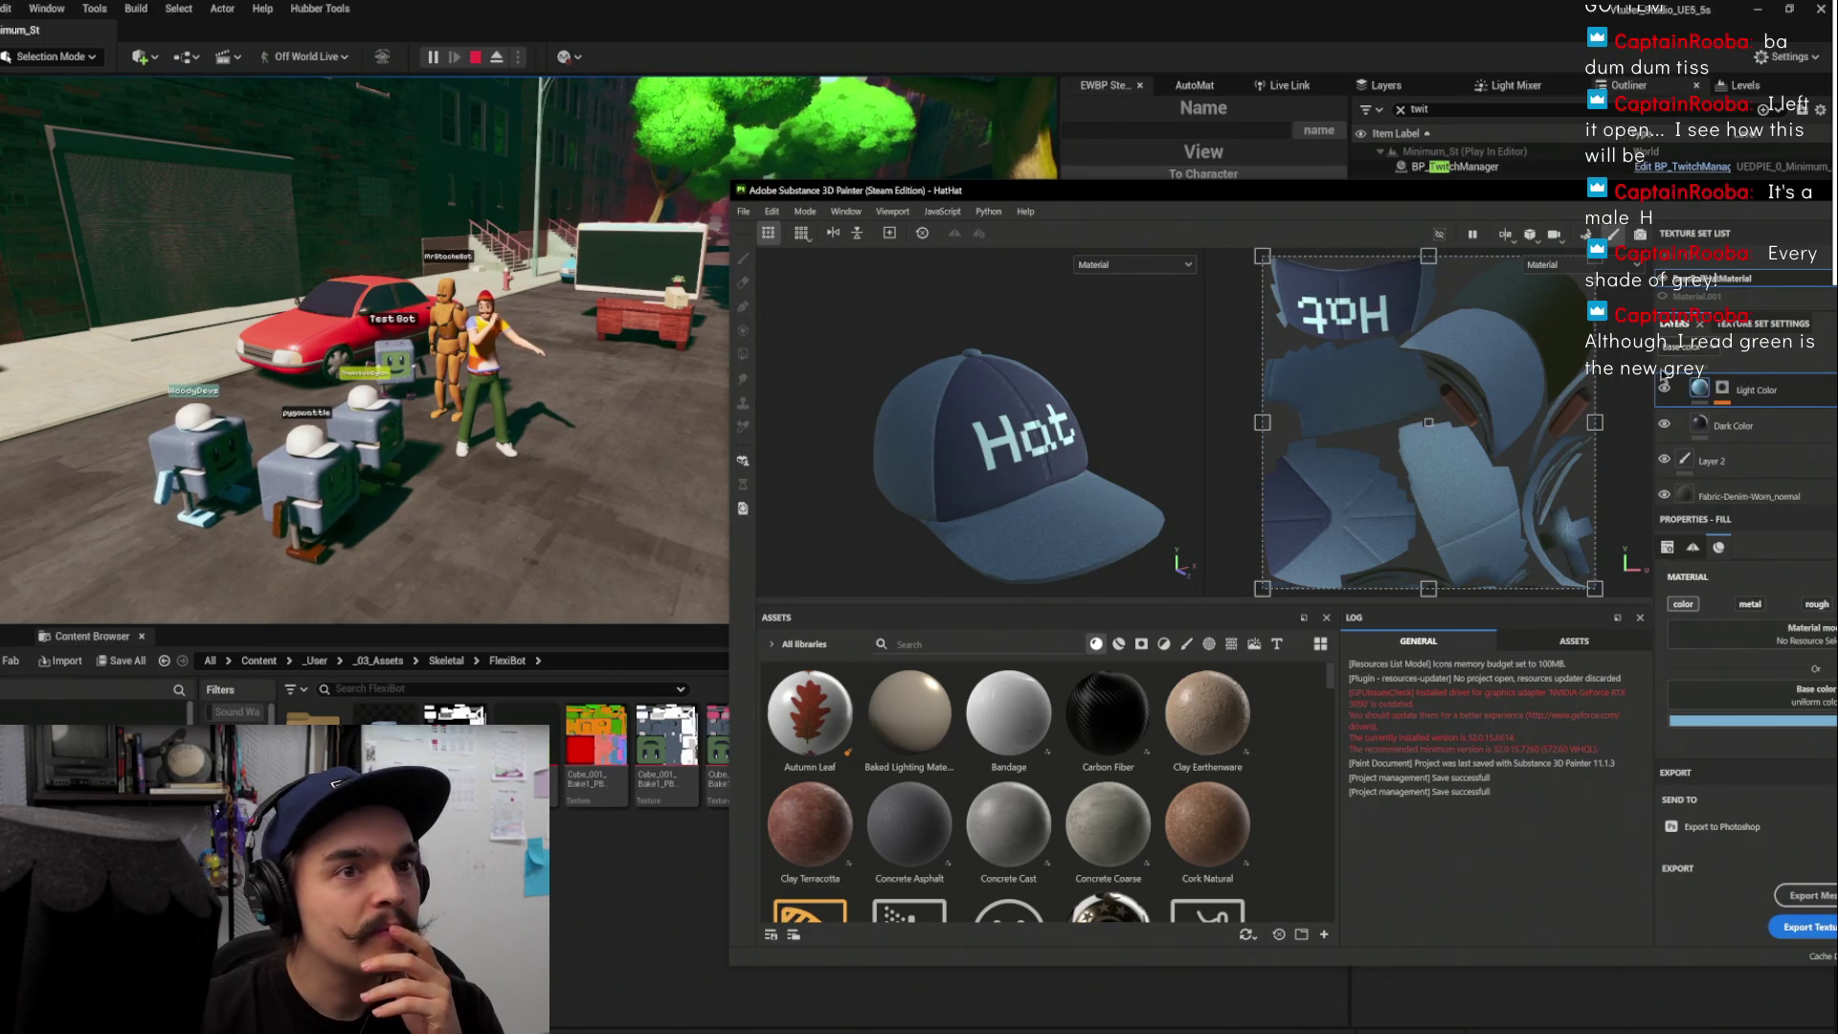
# Set the Dark Color layer's base colour to black, 000000
pyautogui.moveTo(1750, 199); pyautogui.dragTo(1580, 197)
pyautogui.click(1617, 423)
pyautogui.click(1680, 717)
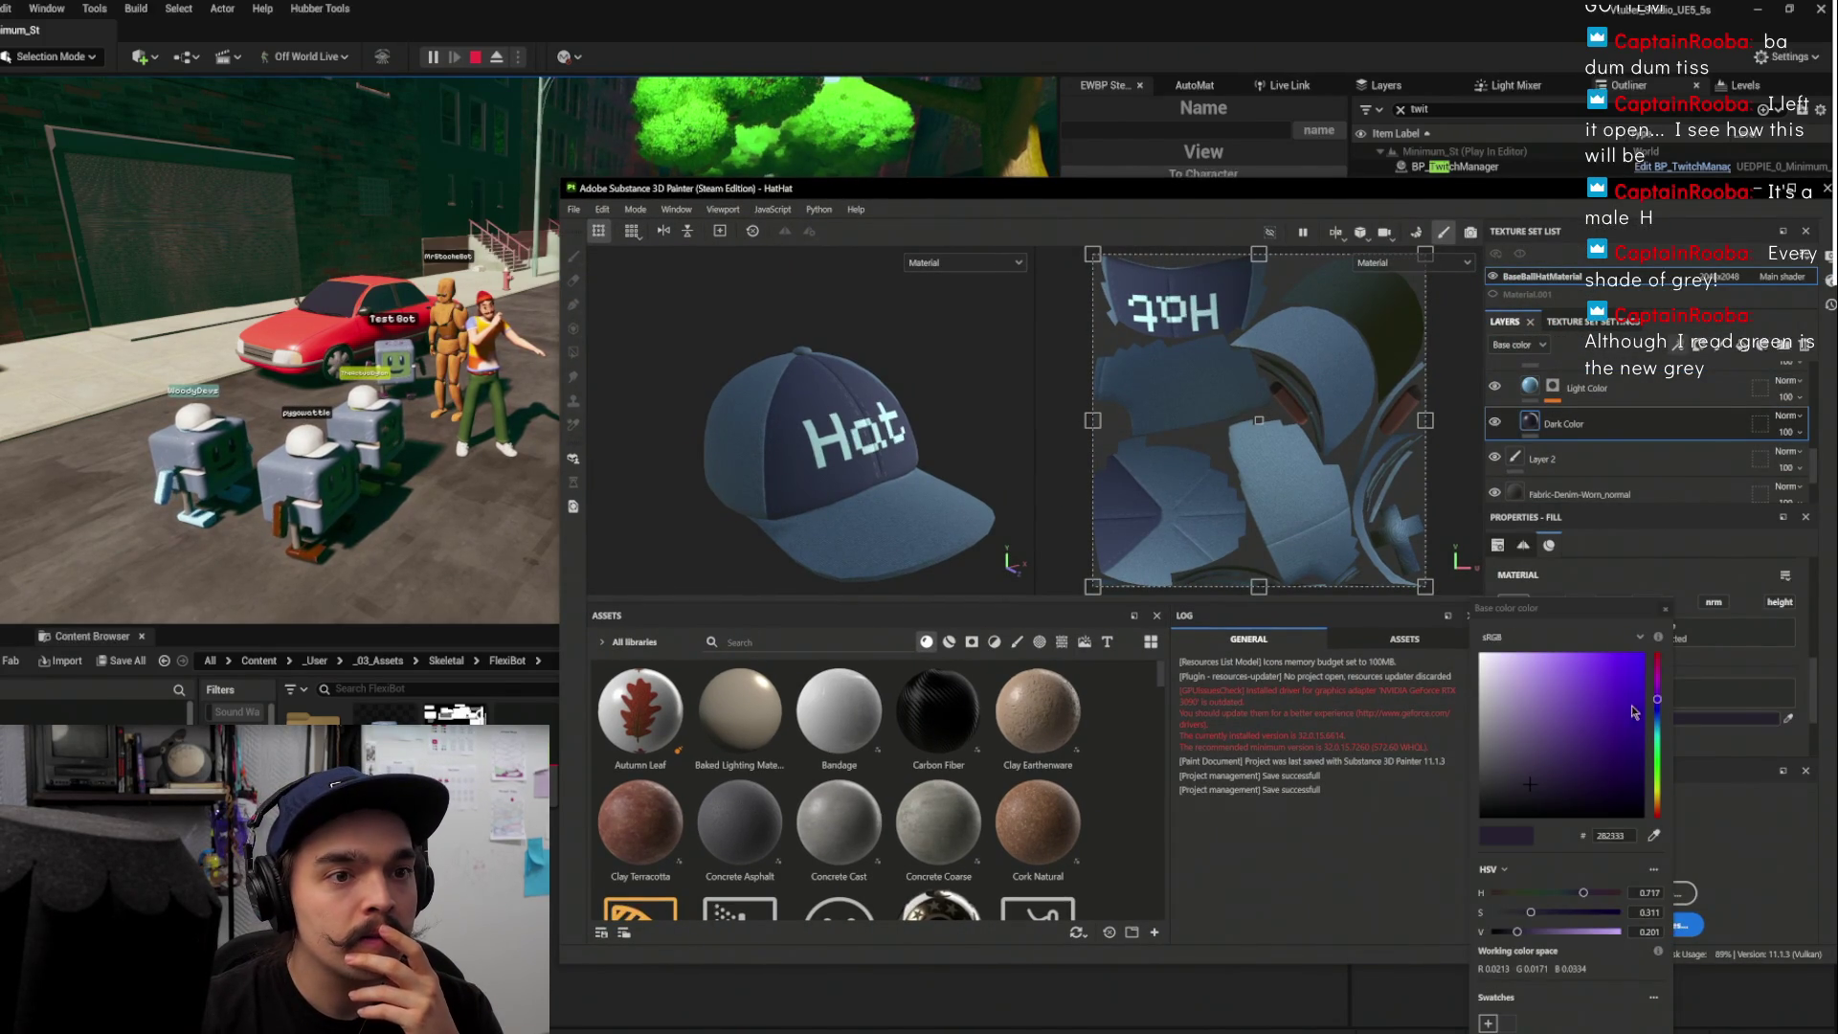
pyautogui.moveTo(1661, 705); pyautogui.dragTo(1659, 718)
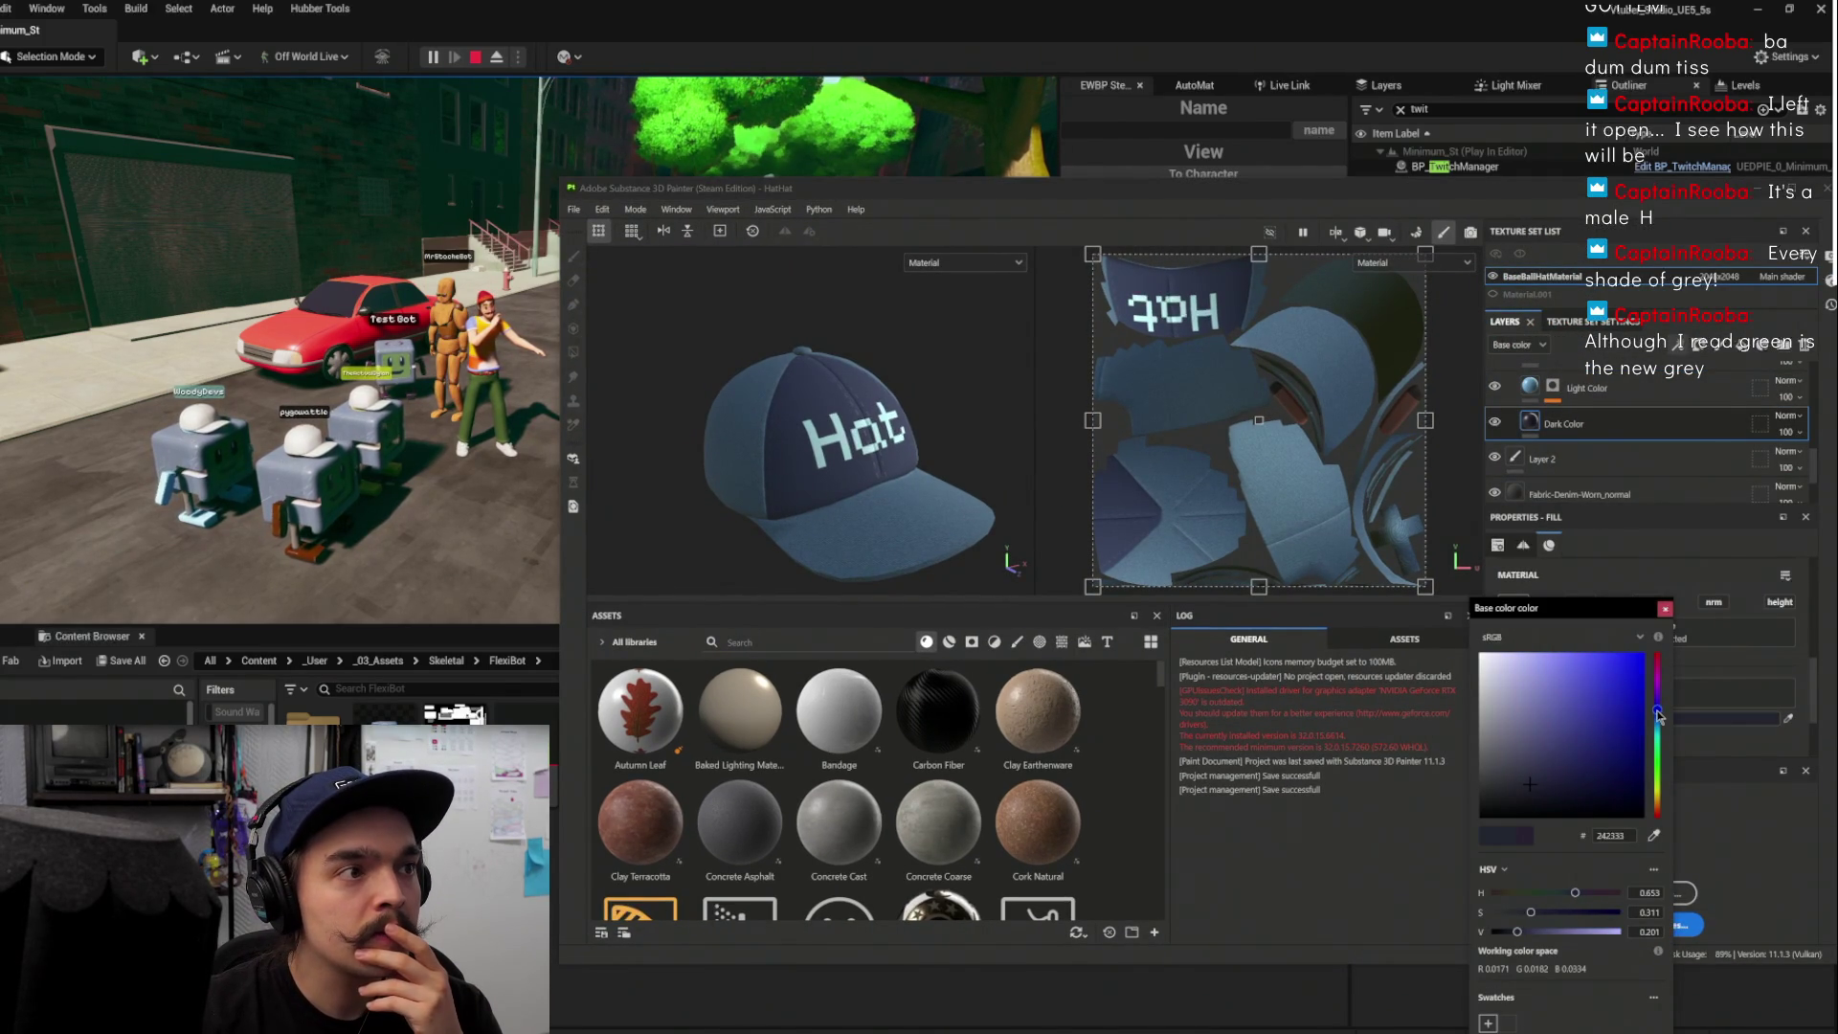
pyautogui.moveTo(1627, 787)
pyautogui.mouseDown()
pyautogui.moveTo(1610, 709)
pyautogui.moveTo(1599, 720)
pyautogui.mouseUp()
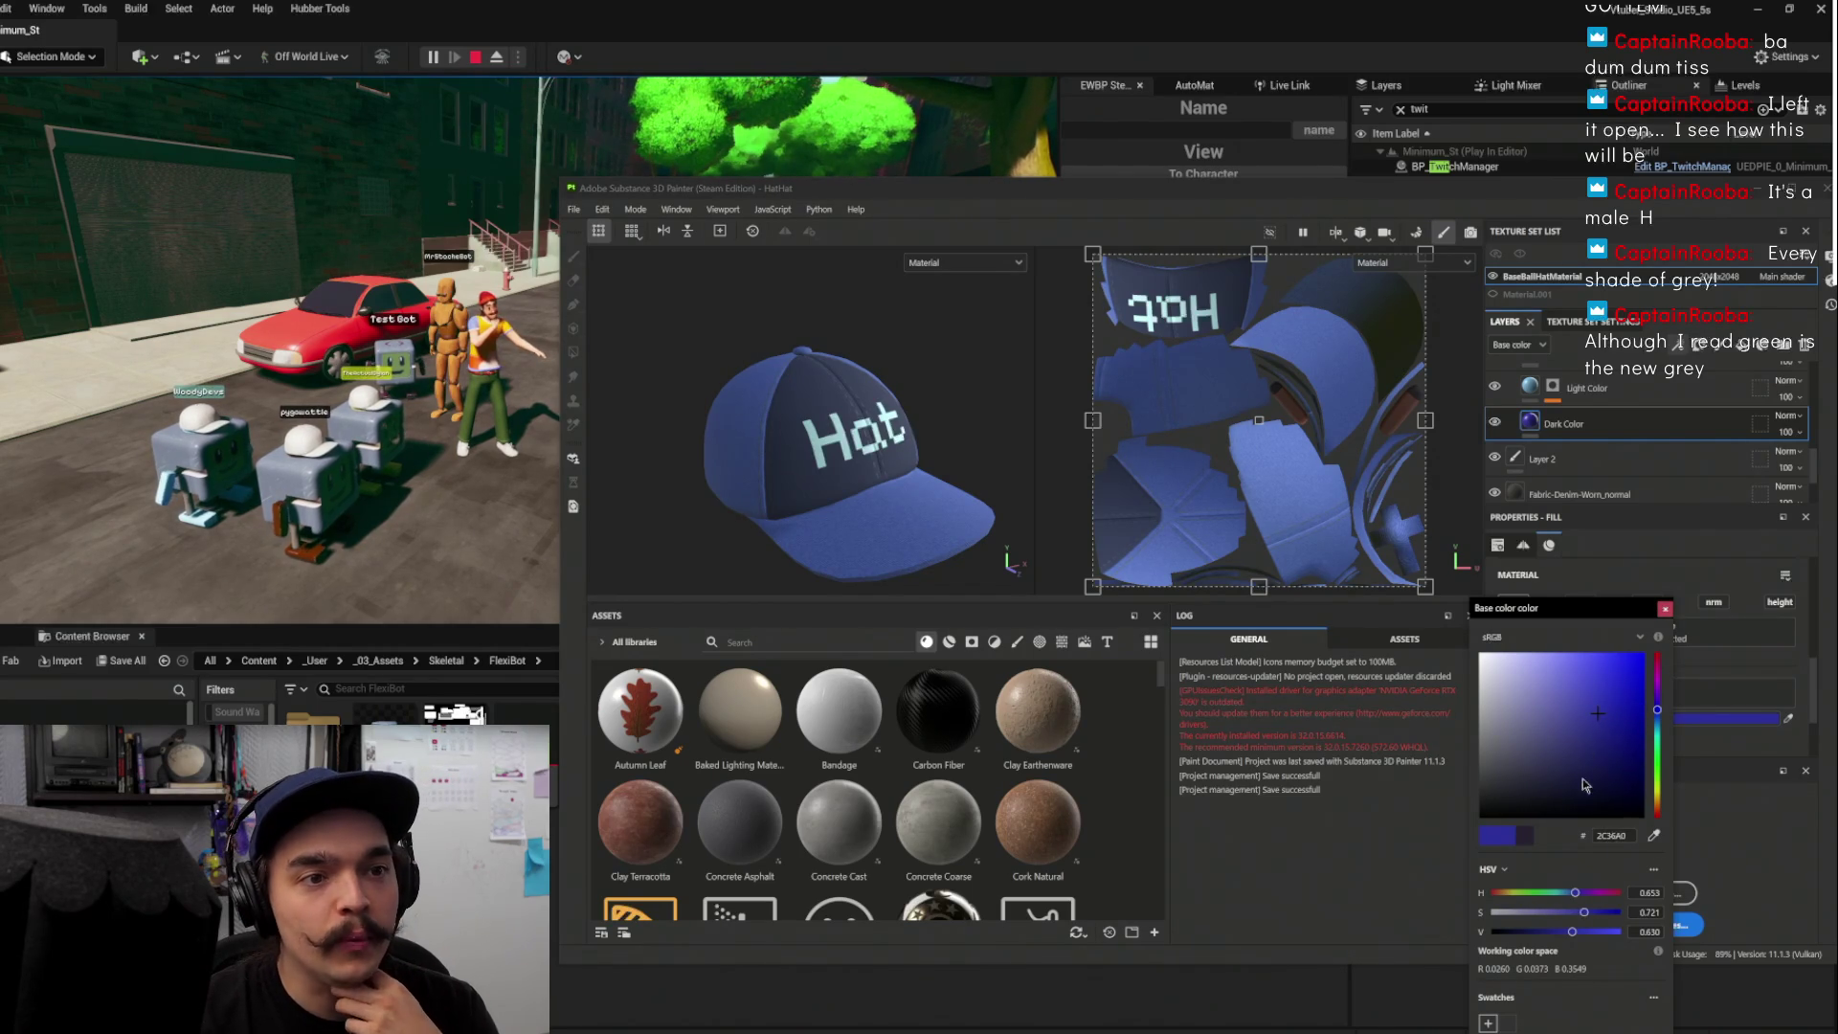
pyautogui.moveTo(1585, 769); pyautogui.dragTo(1587, 859)
# Make the Light Color layer black as well
pyautogui.click(1586, 388)
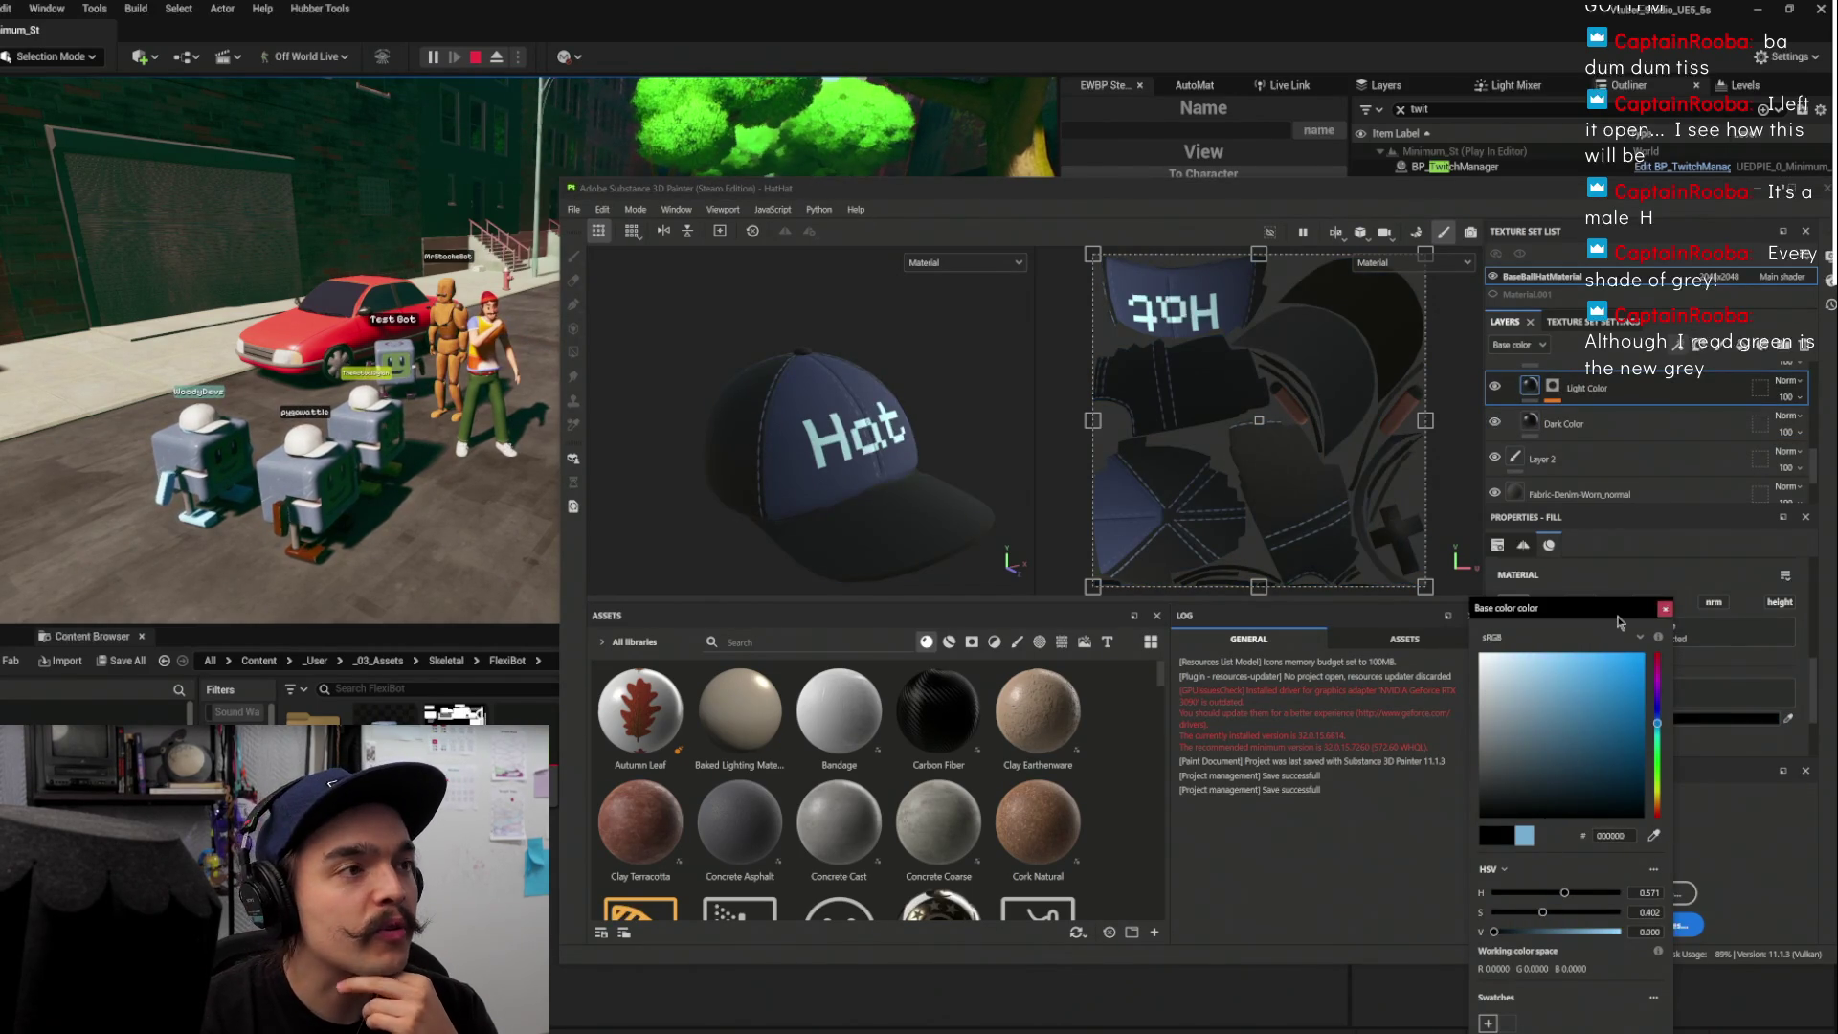
pyautogui.click(1671, 613)
pyautogui.scroll(-5, 1577, 438)
pyautogui.scroll(-3, 1578, 438)
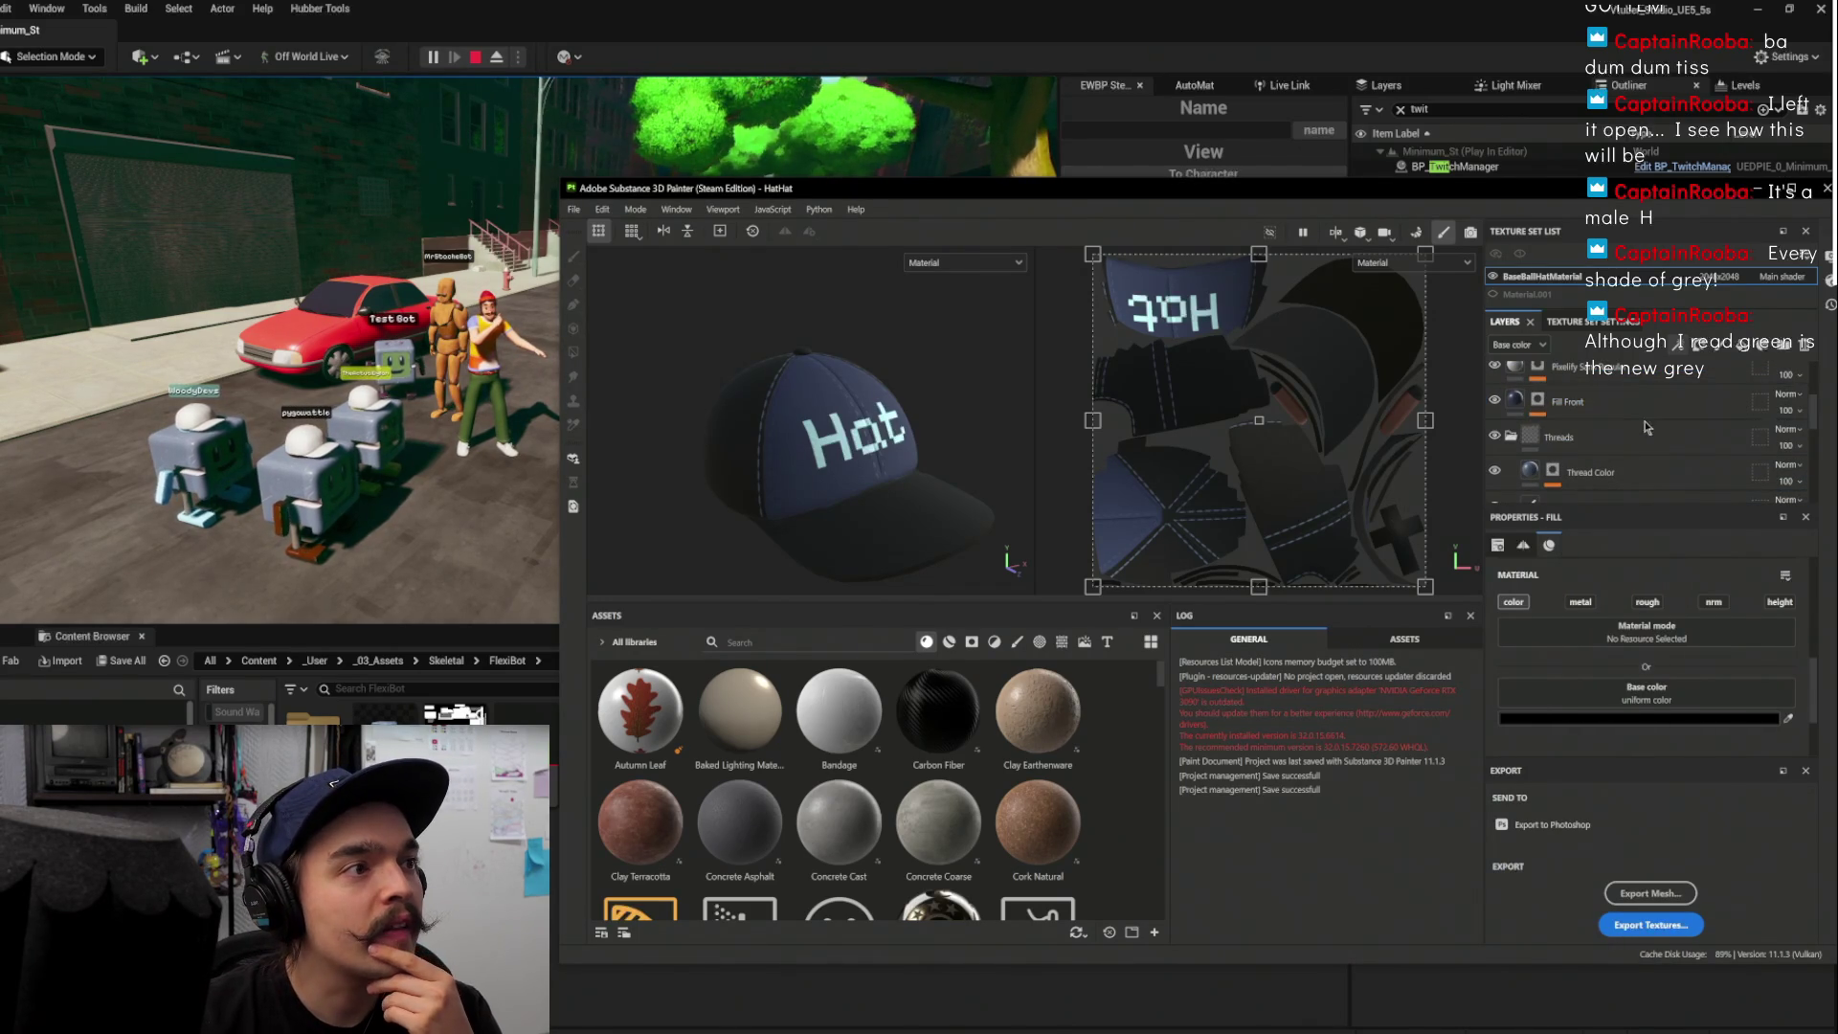
# Set the Pixelify Sans Regular 'Hat' lettering colour to pure white, FFFFFF
pyautogui.scroll(5, 814, 383)
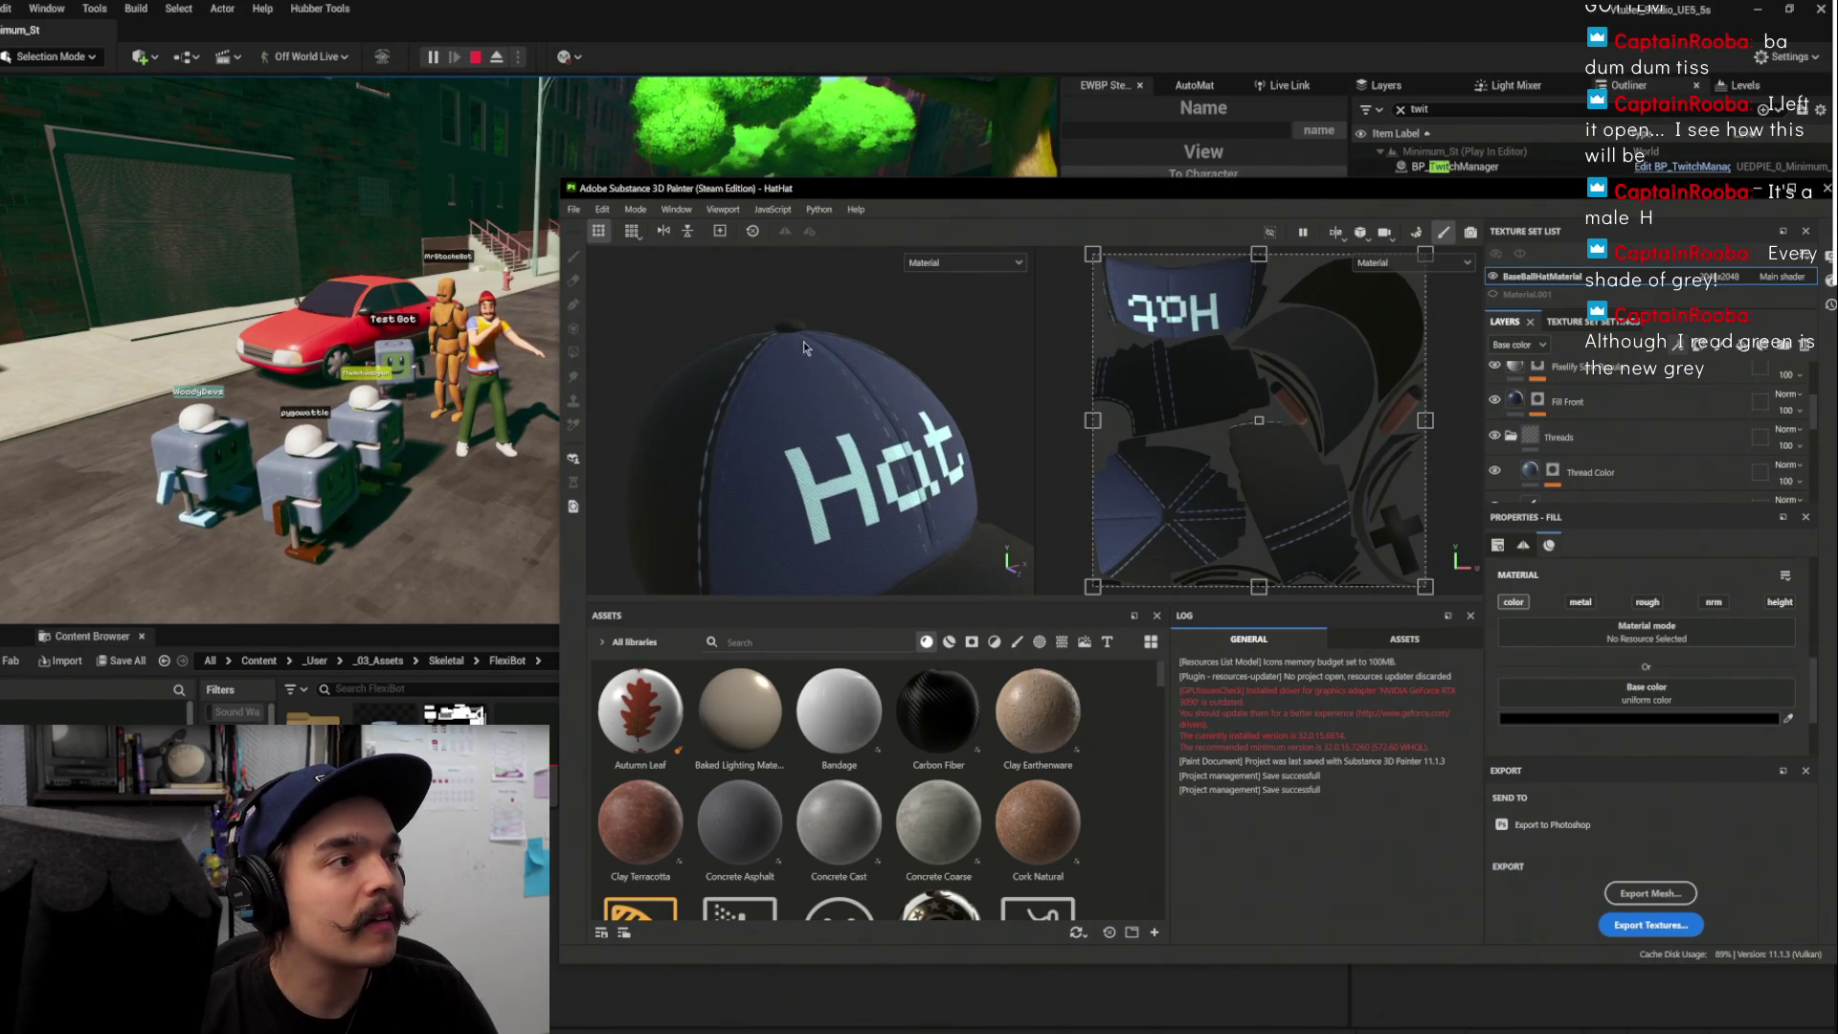
pyautogui.moveTo(776, 315)
pyautogui.mouseDown()
pyautogui.moveTo(558, 393)
pyautogui.moveTo(1054, 384)
pyautogui.moveTo(943, 418)
pyautogui.mouseUp()
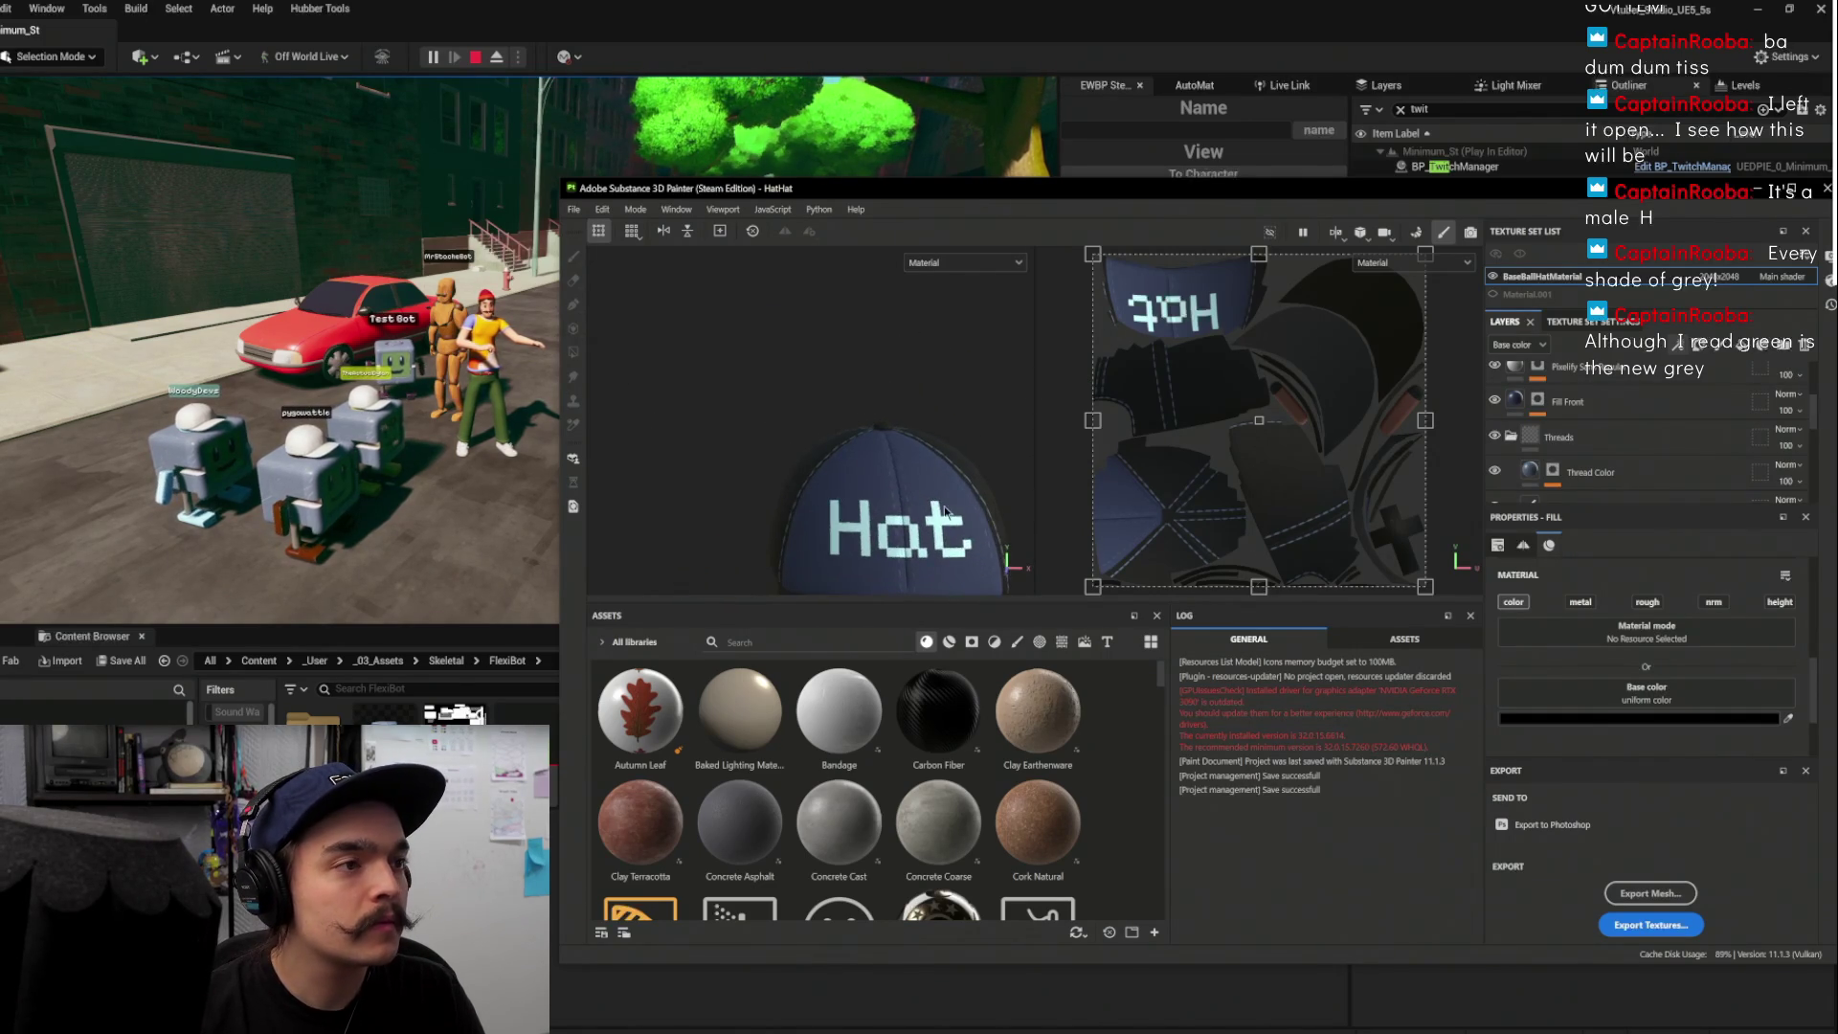
pyautogui.scroll(2, 1627, 422)
pyautogui.click(1627, 490)
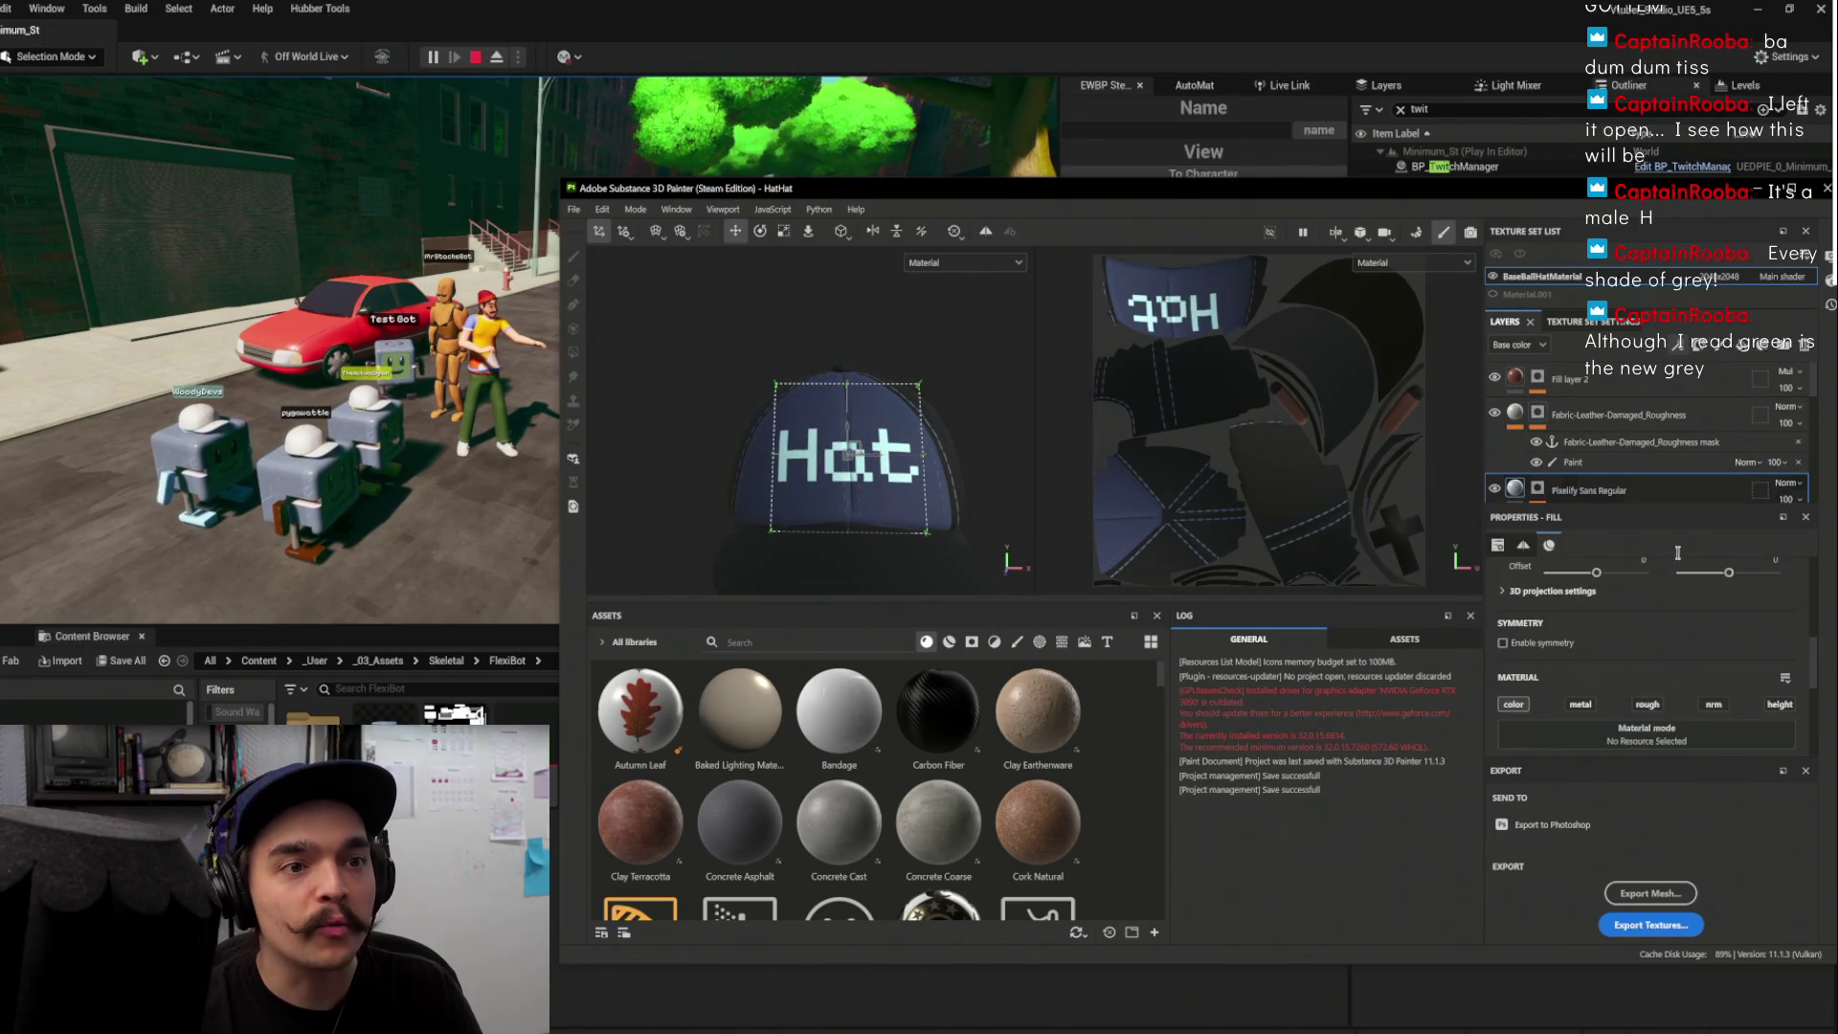
pyautogui.scroll(-2, 1625, 706)
pyautogui.click(1605, 730)
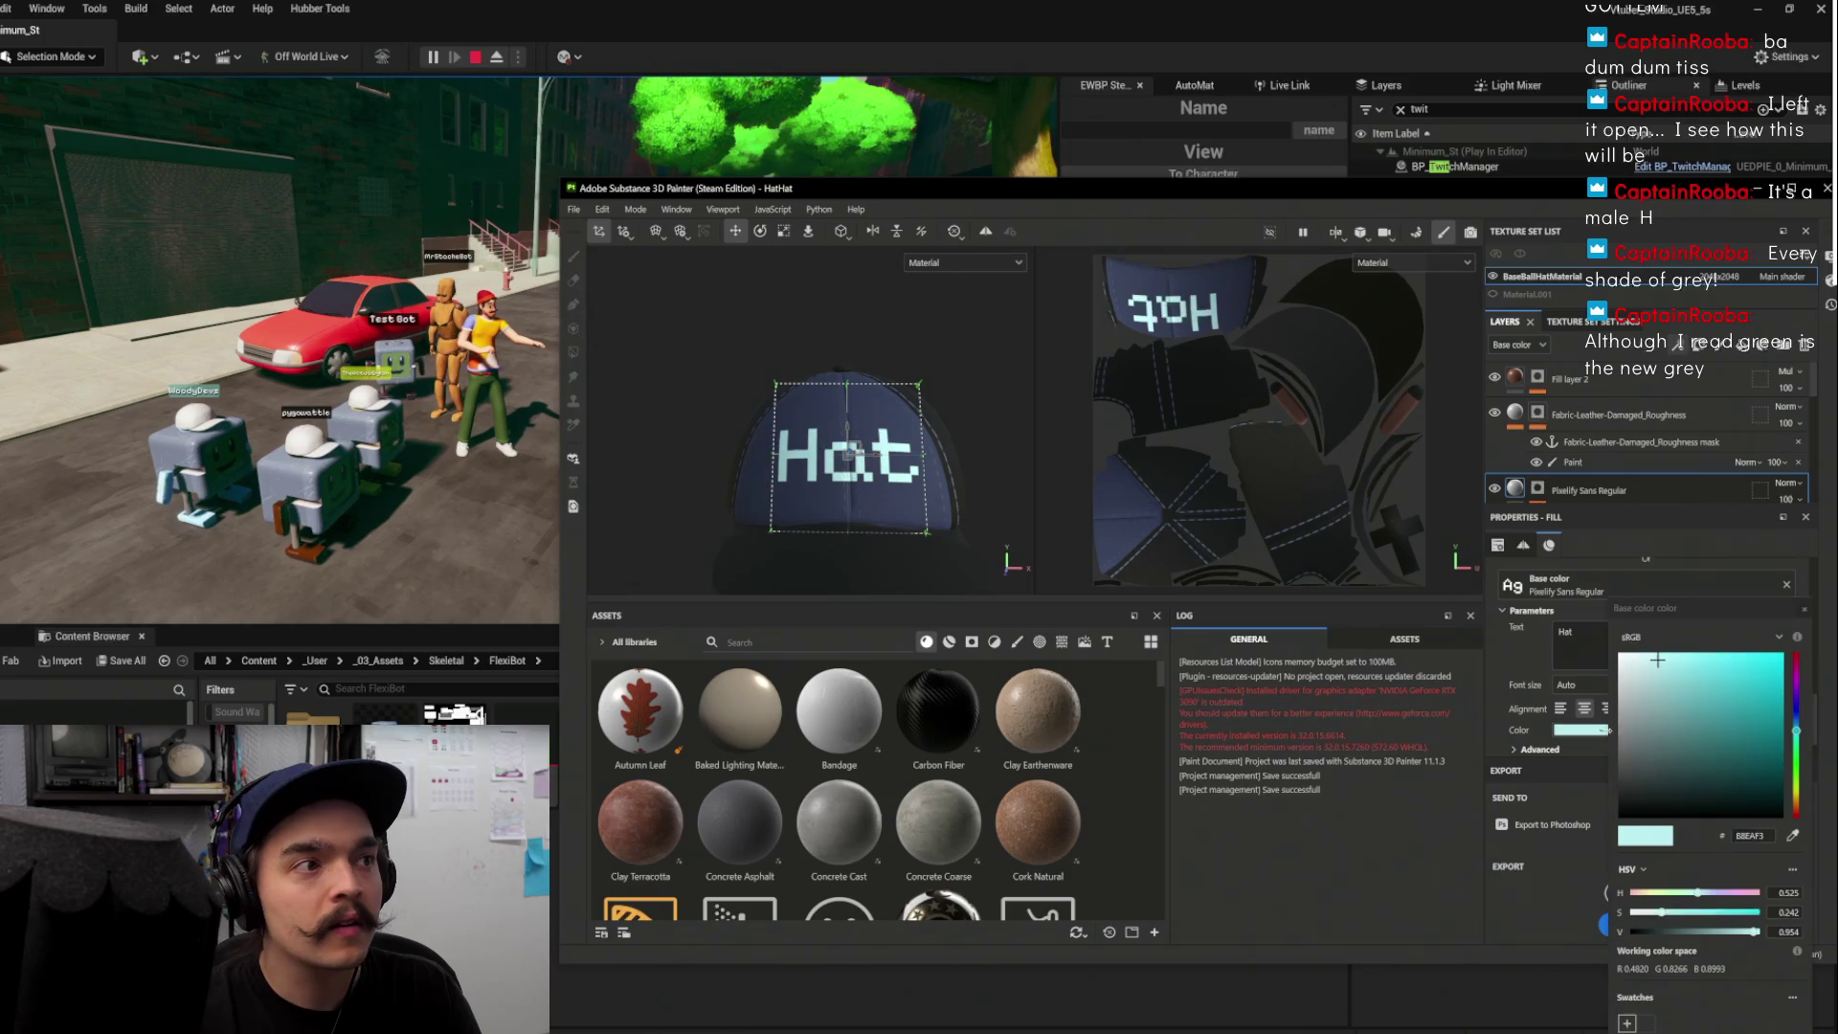
pyautogui.moveTo(1645, 696); pyautogui.dragTo(1614, 650)
pyautogui.moveTo(890, 341)
pyautogui.mouseDown()
pyautogui.moveTo(824, 306)
pyautogui.moveTo(852, 309)
pyautogui.mouseUp()
pyautogui.scroll(-3, 1634, 423)
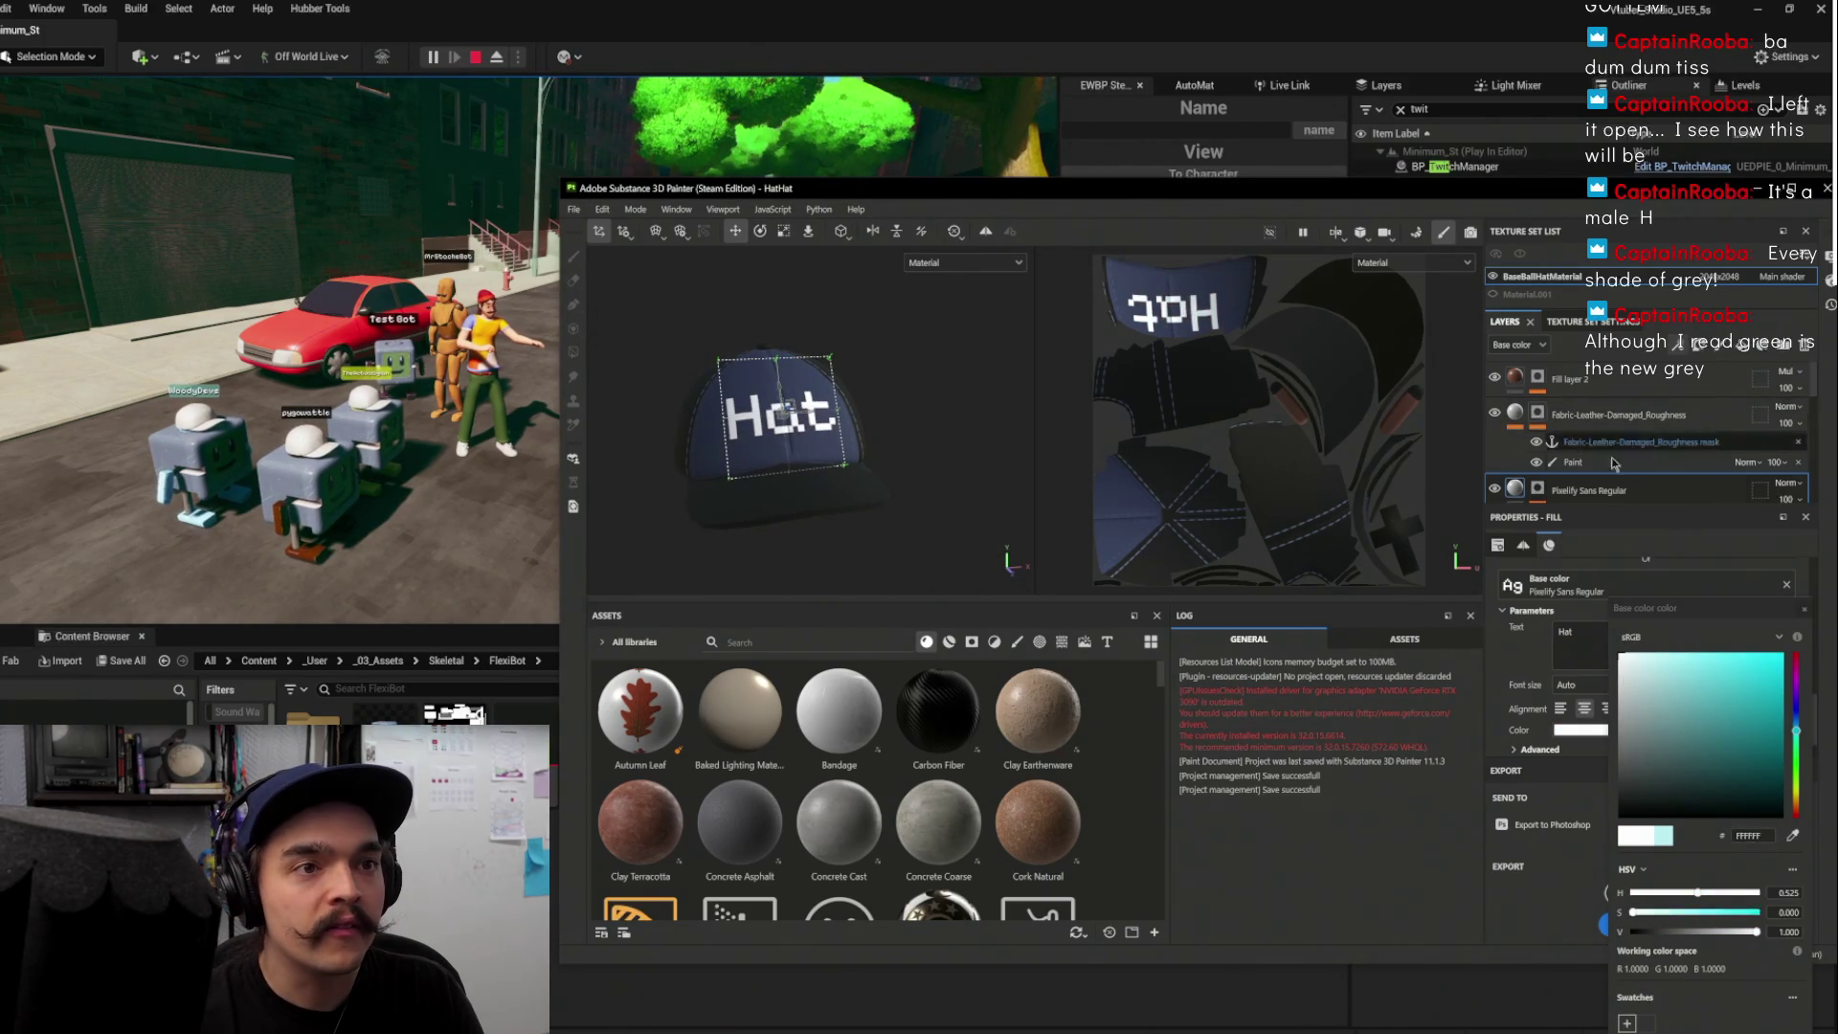
pyautogui.click(1634, 423)
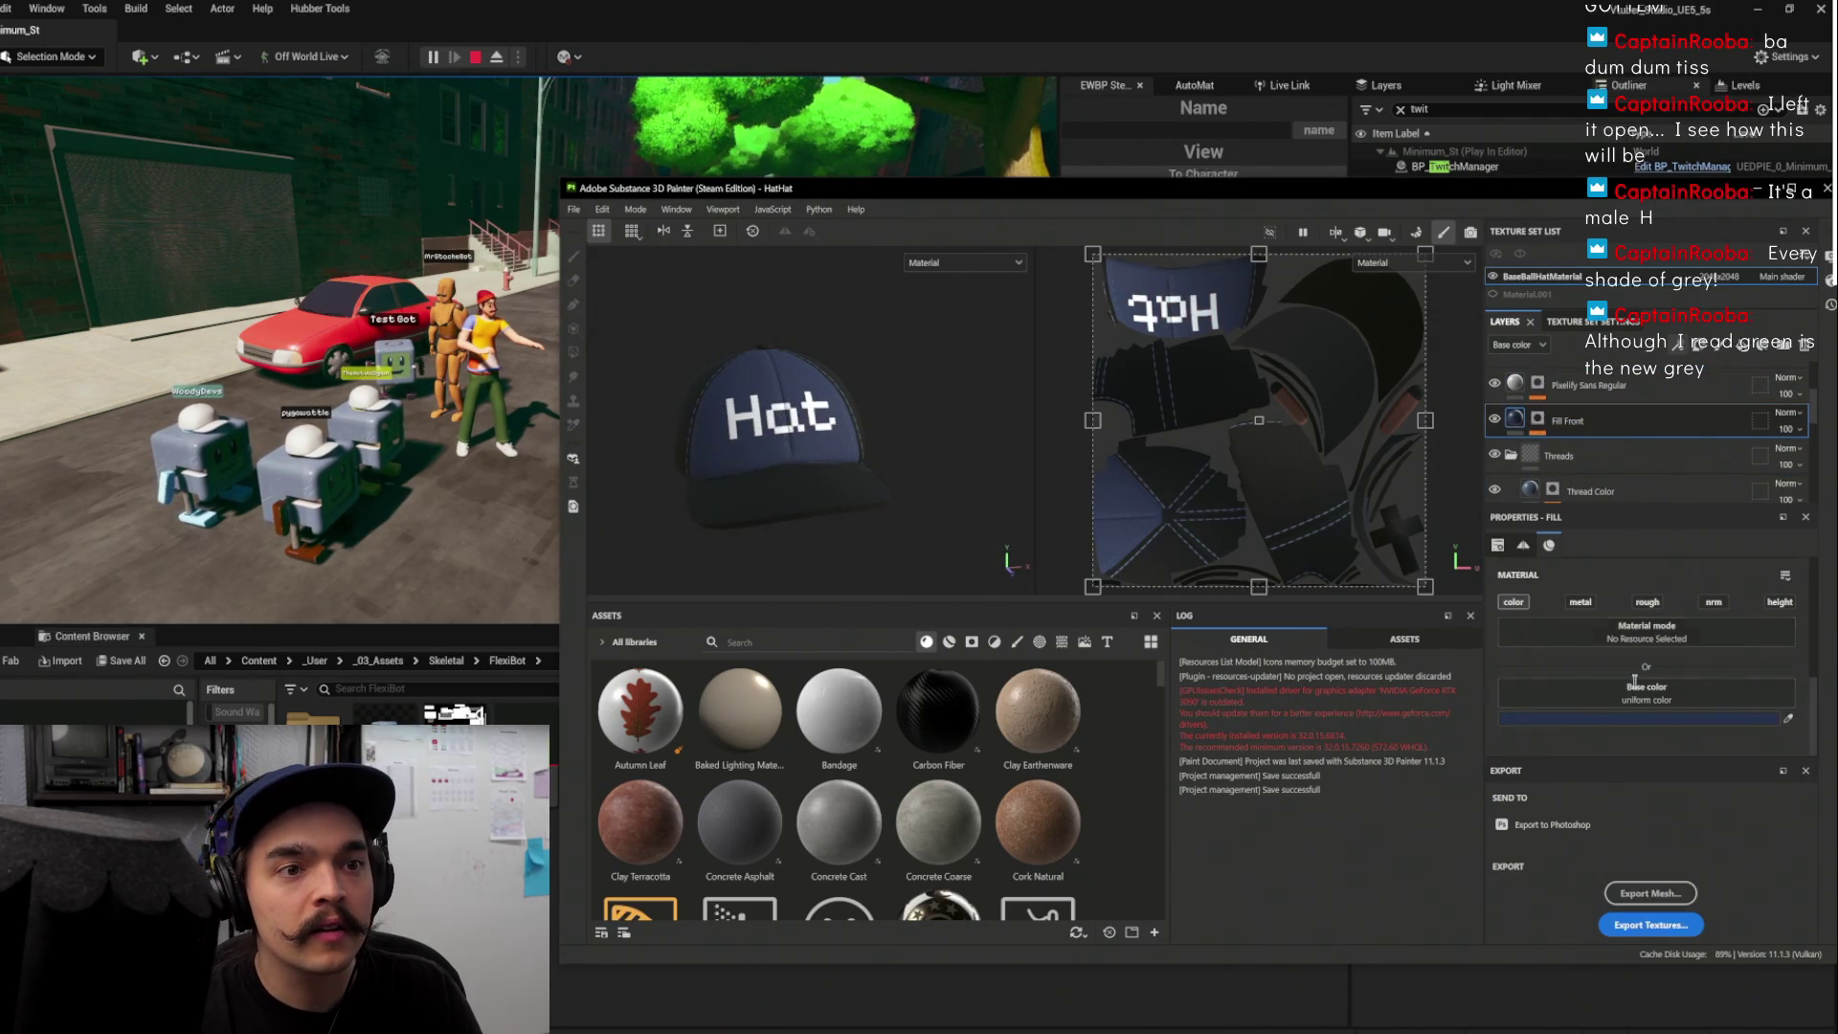
# Change the Fill Front layer's base colour from navy to muted grey 646C76
pyautogui.moveTo(1675, 652); pyautogui.dragTo(1689, 735)
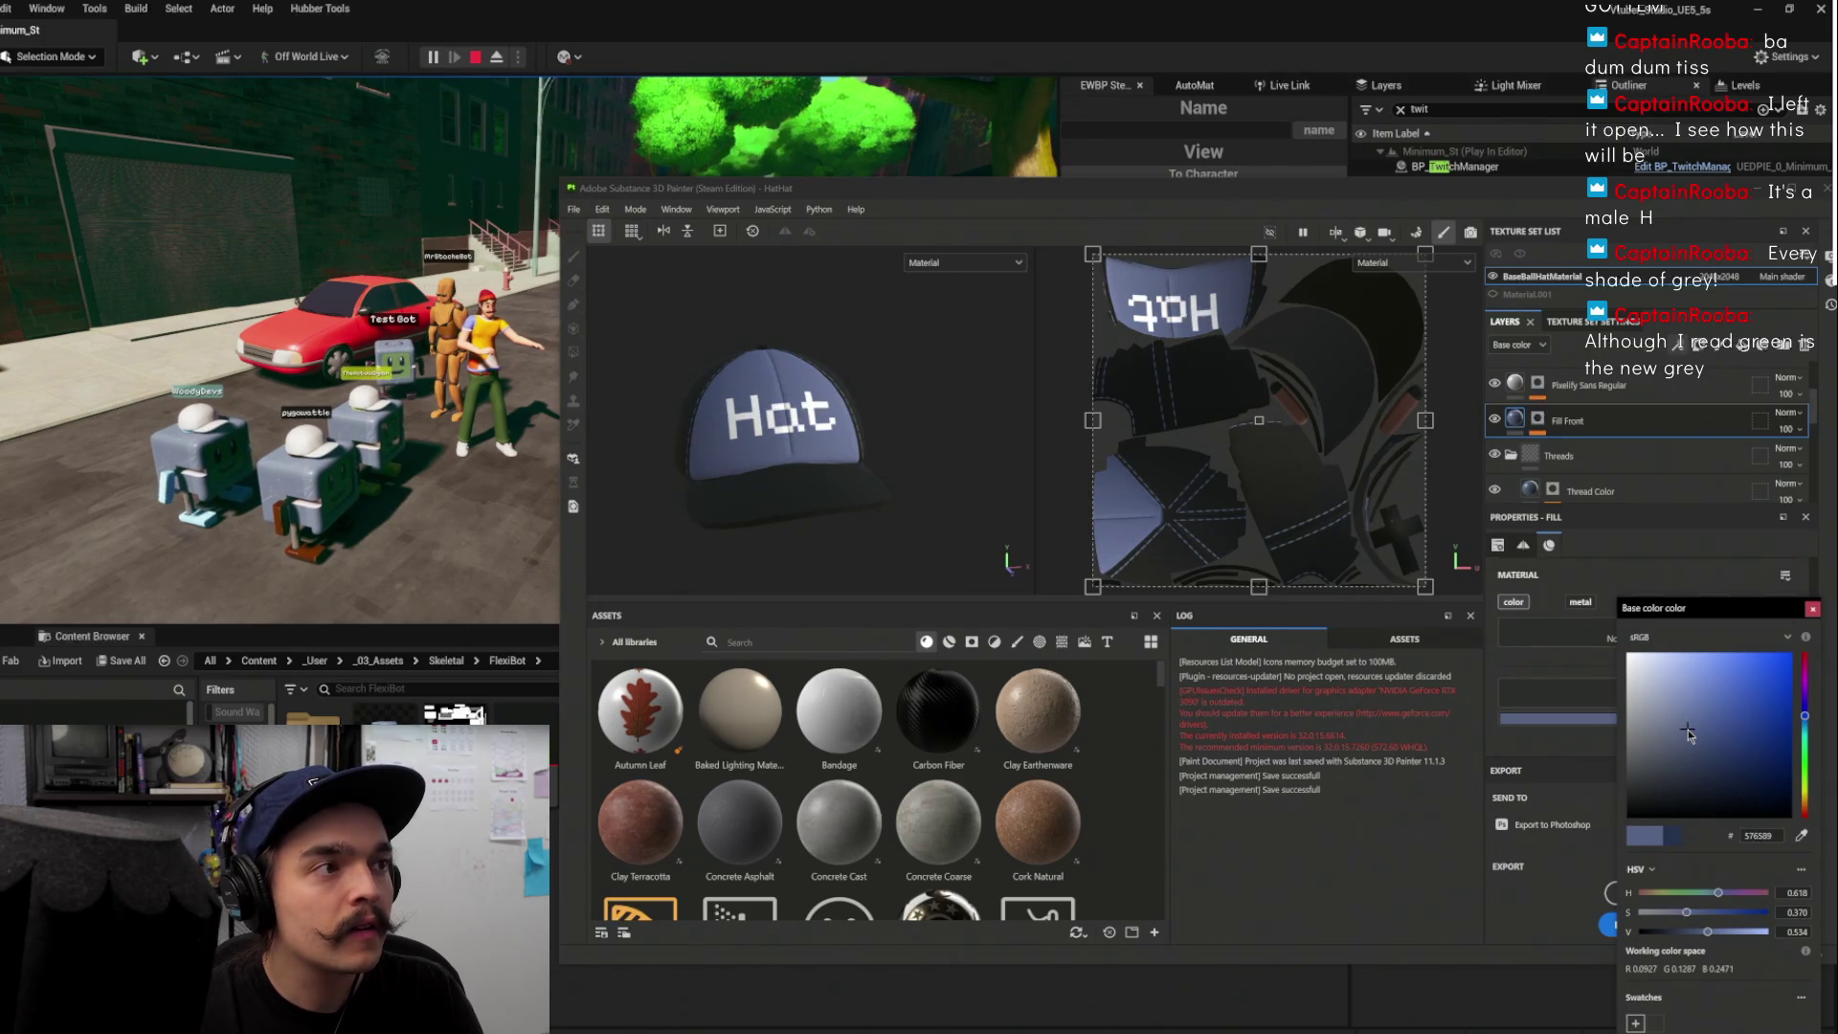
pyautogui.moveTo(1810, 736); pyautogui.dragTo(1803, 725)
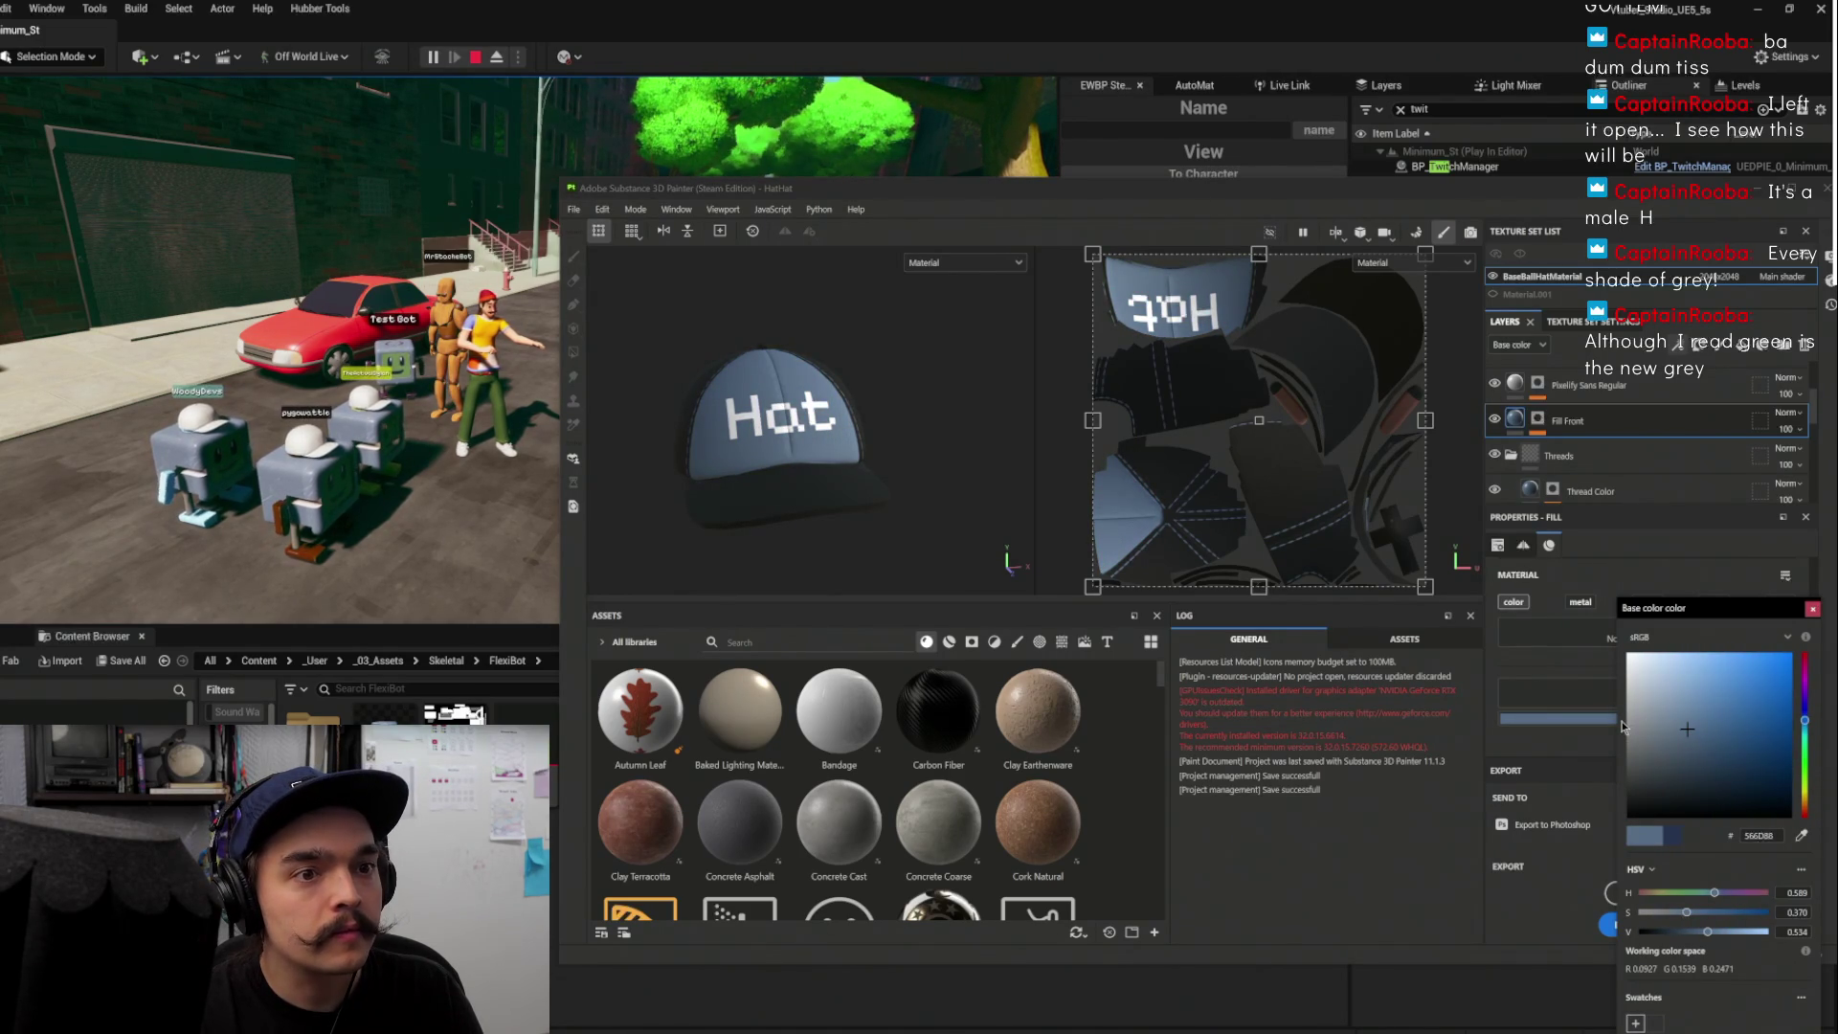
pyautogui.moveTo(1669, 735); pyautogui.dragTo(1651, 746)
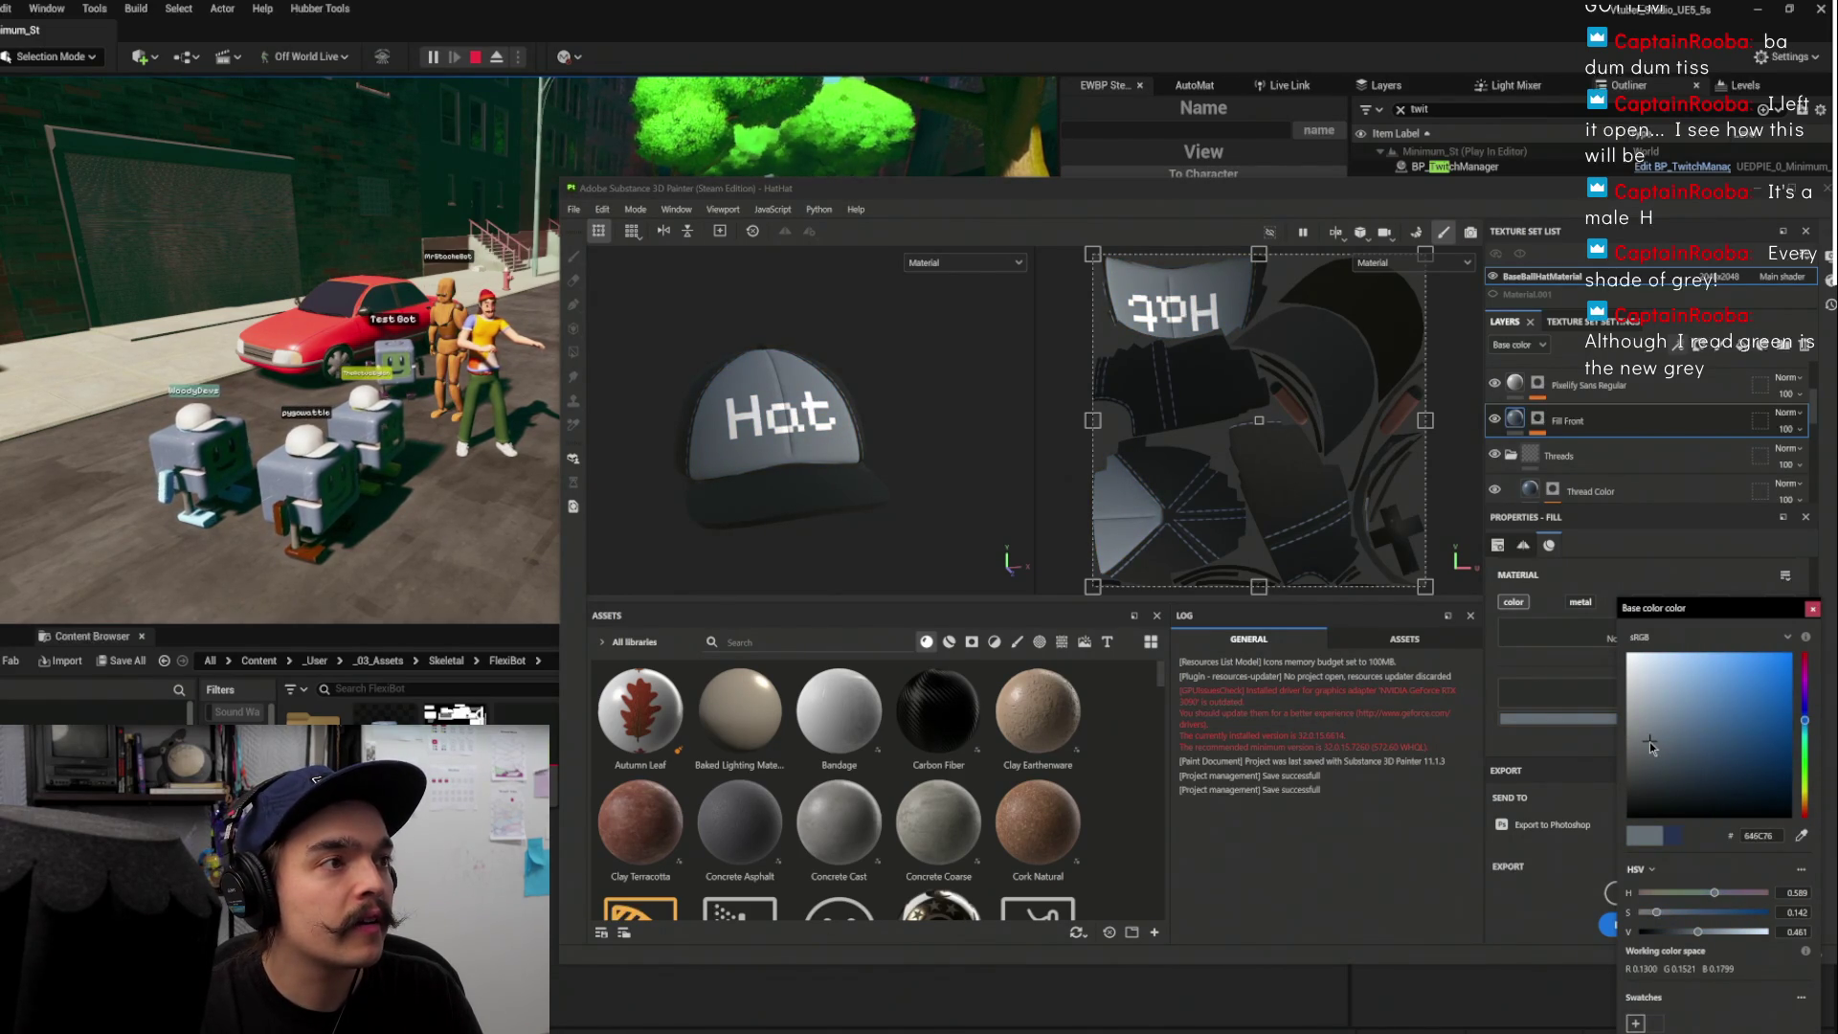
pyautogui.click(1812, 609)
# Check the Thread Color layer's colour, leaving it white
pyautogui.click(1536, 490)
pyautogui.click(1578, 724)
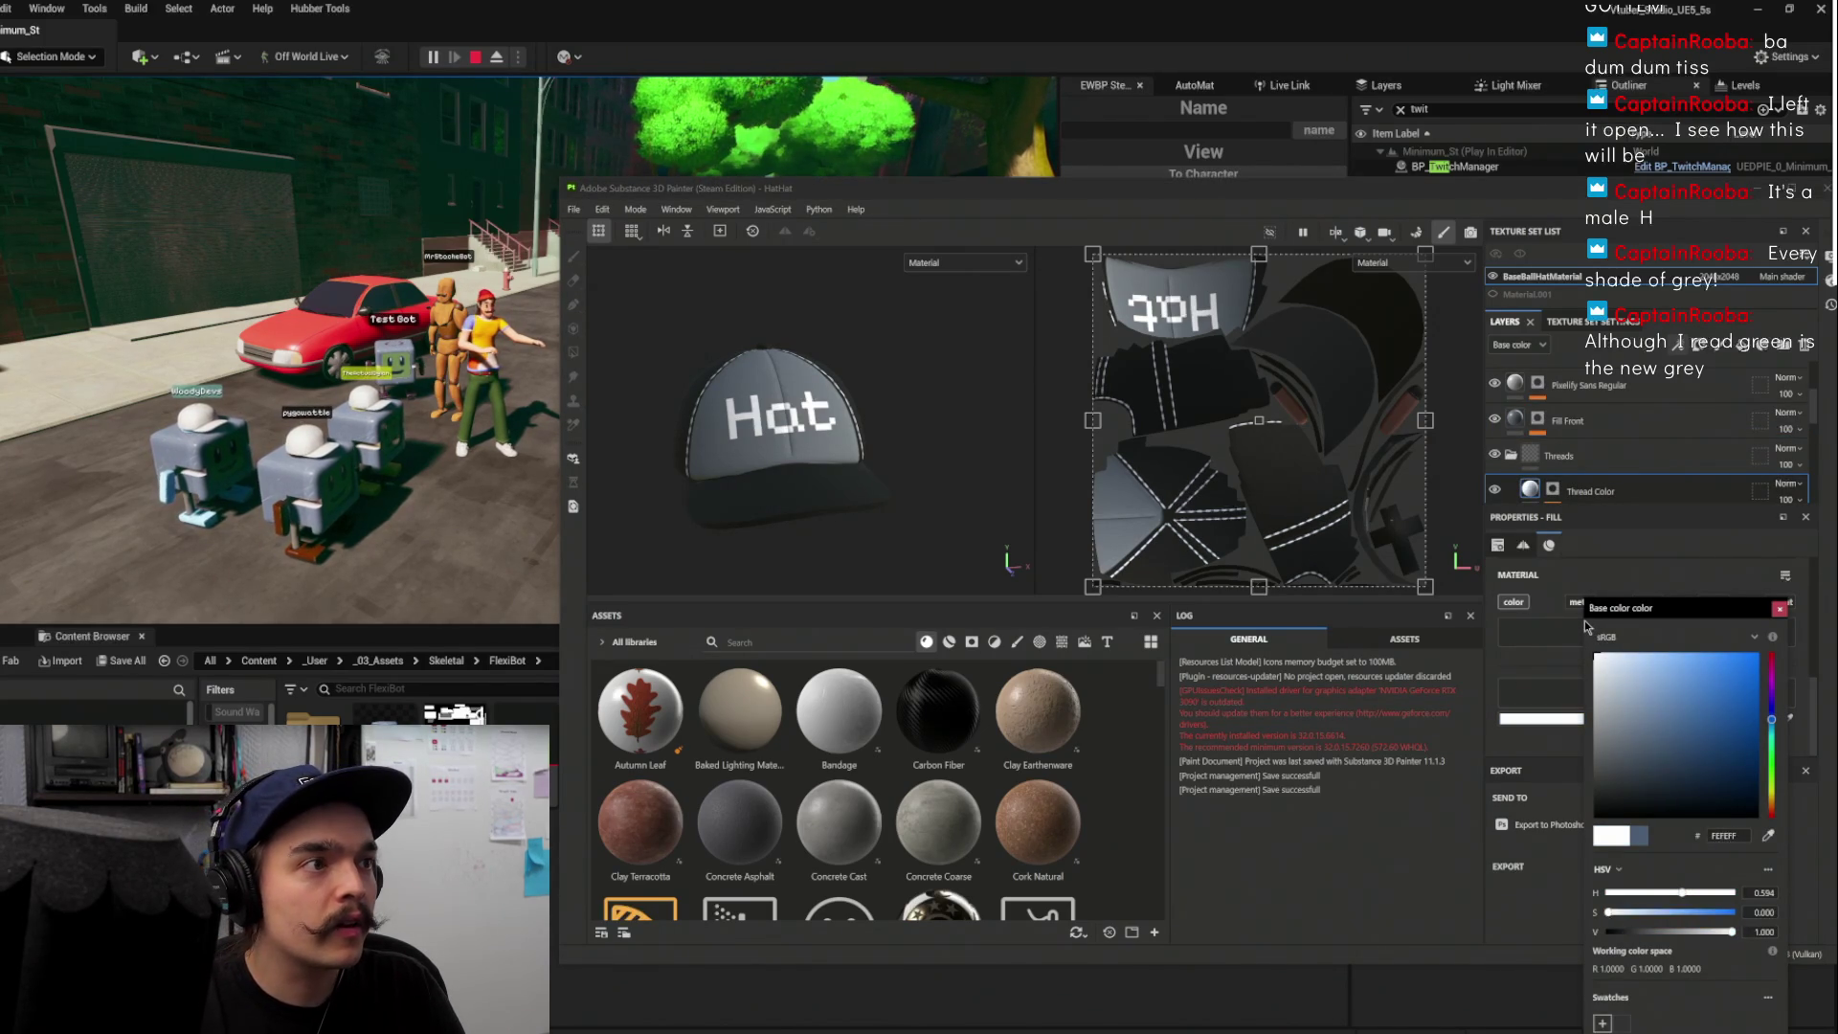
pyautogui.click(1779, 610)
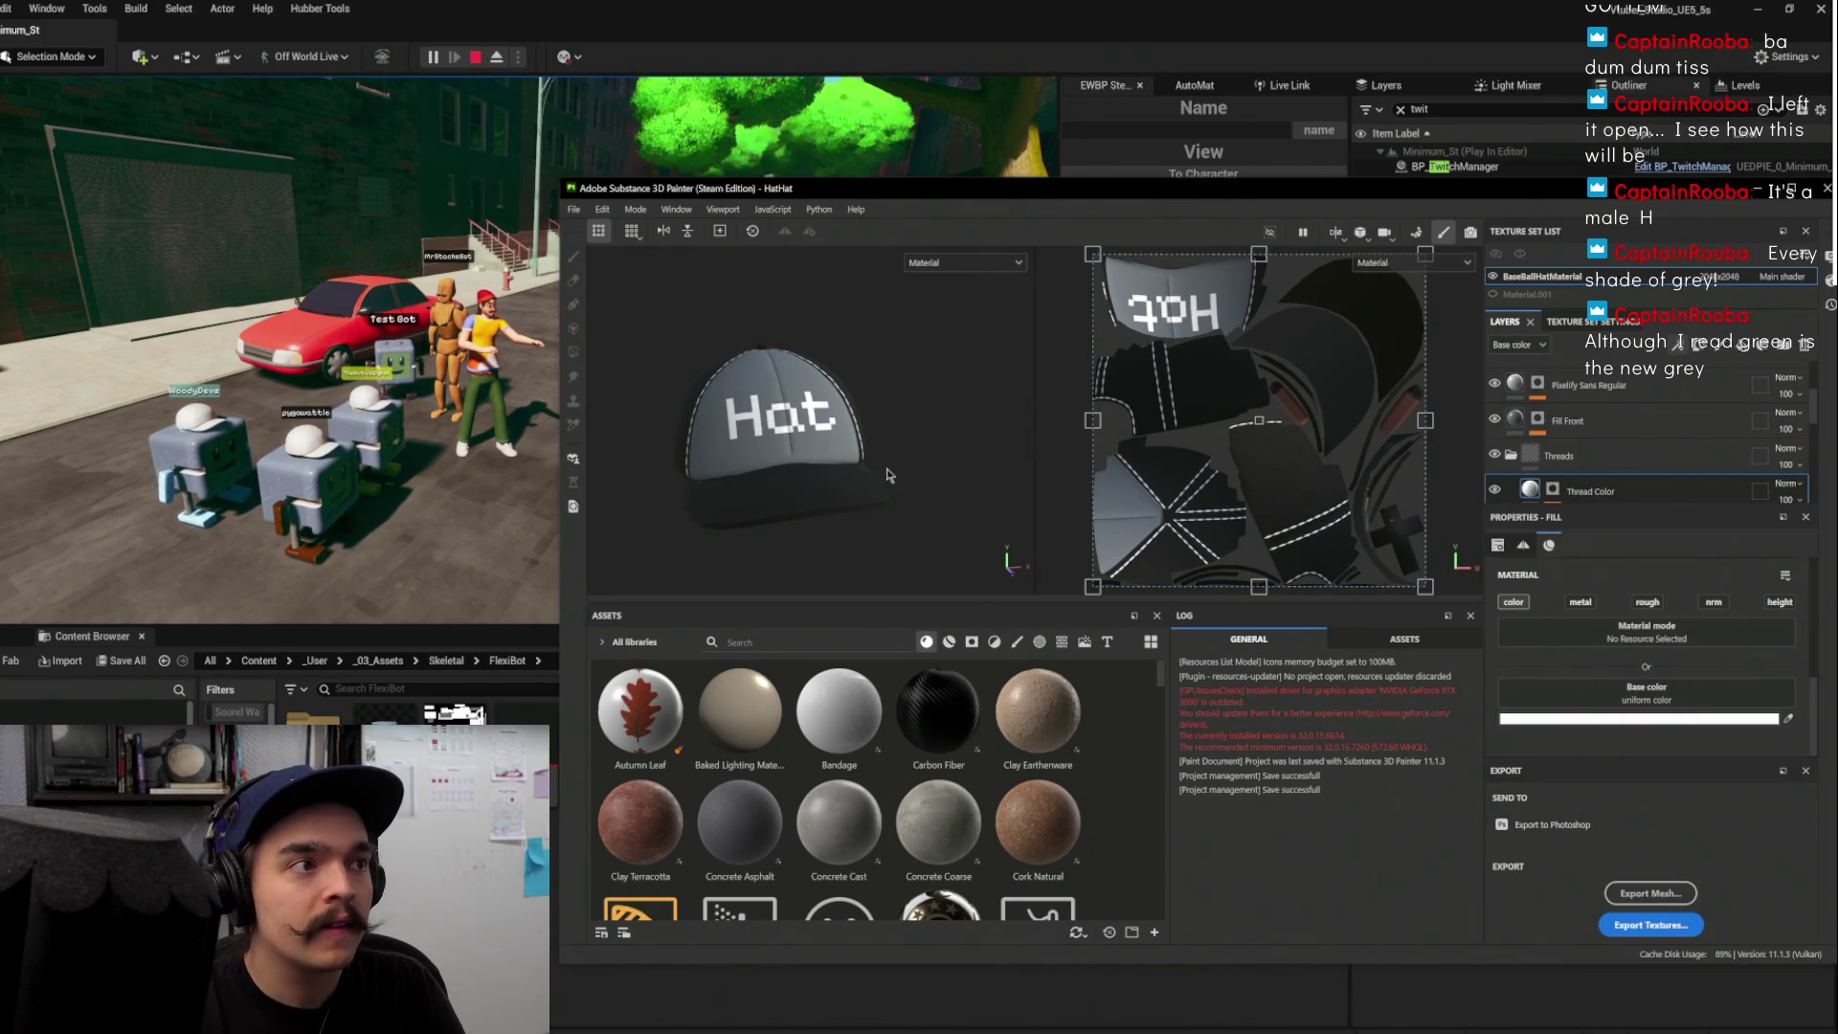
# Spin the cap to inspect it, then open the Export textures dialog from the File menu
pyautogui.moveTo(776, 392)
pyautogui.mouseDown()
pyautogui.moveTo(701, 267)
pyautogui.moveTo(770, 349)
pyautogui.moveTo(766, 335)
pyautogui.mouseUp()
pyautogui.click(573, 209)
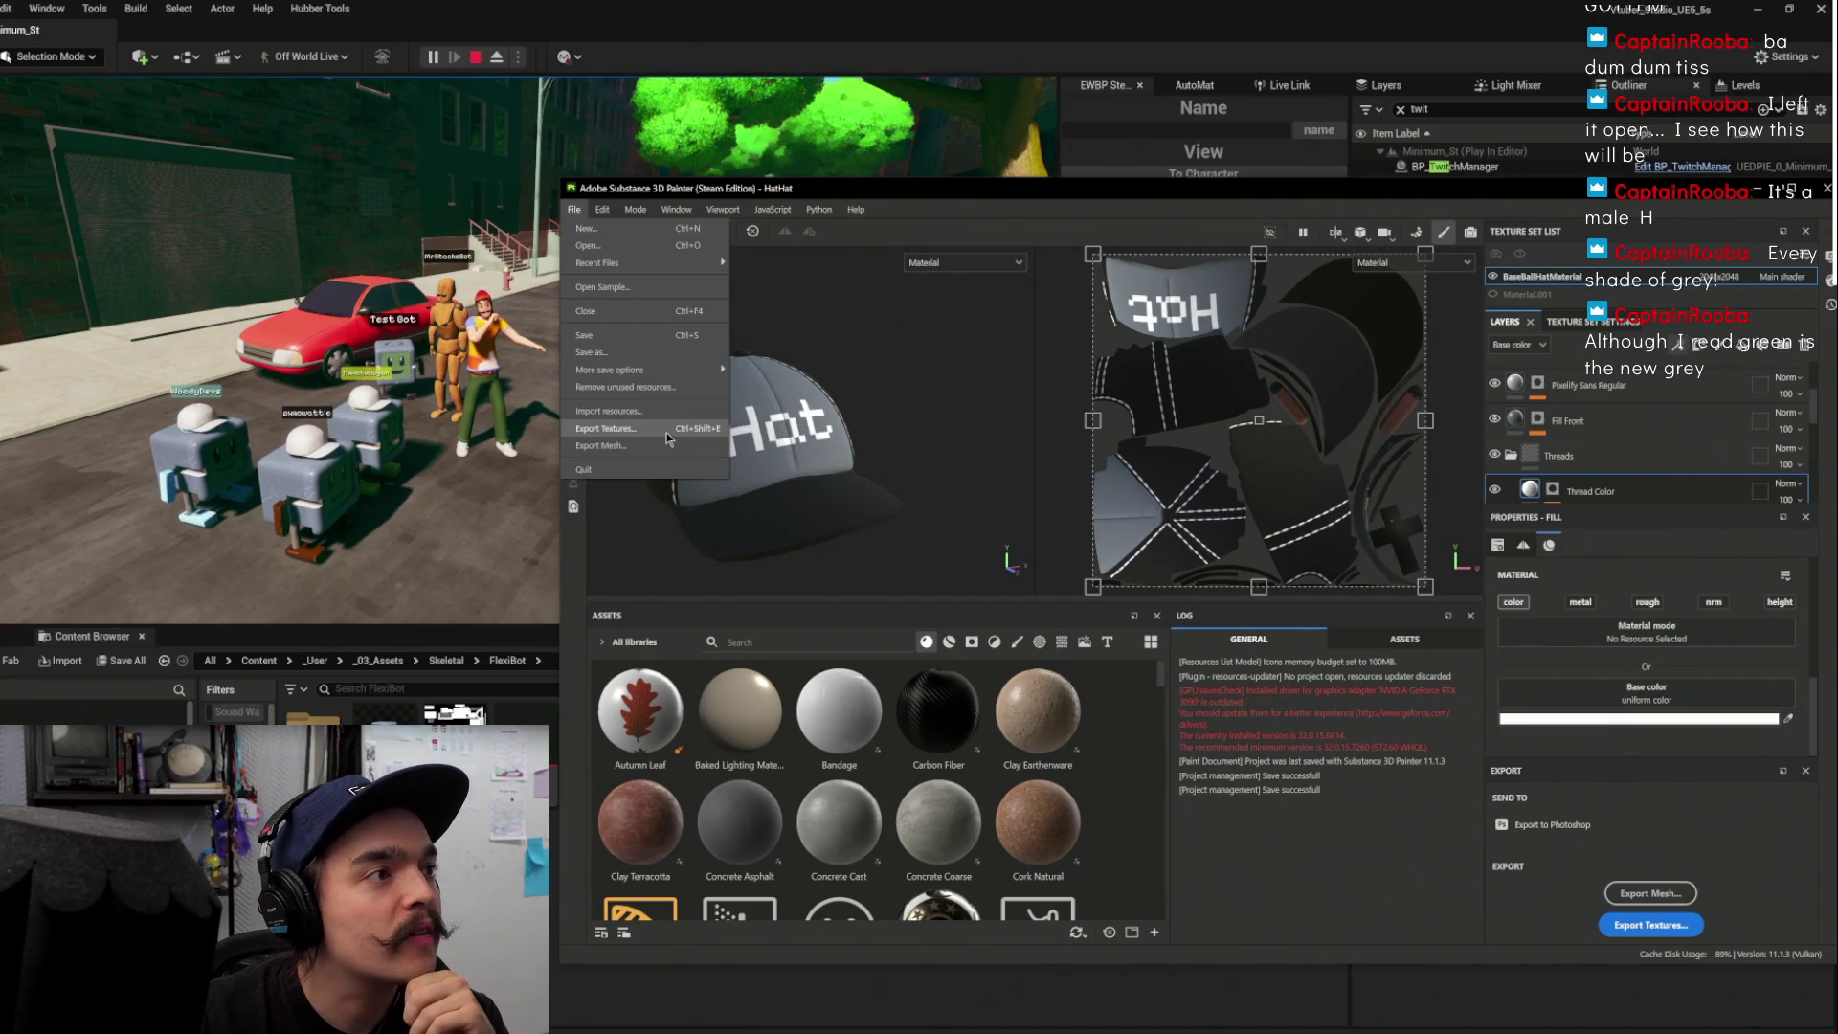
pyautogui.click(667, 433)
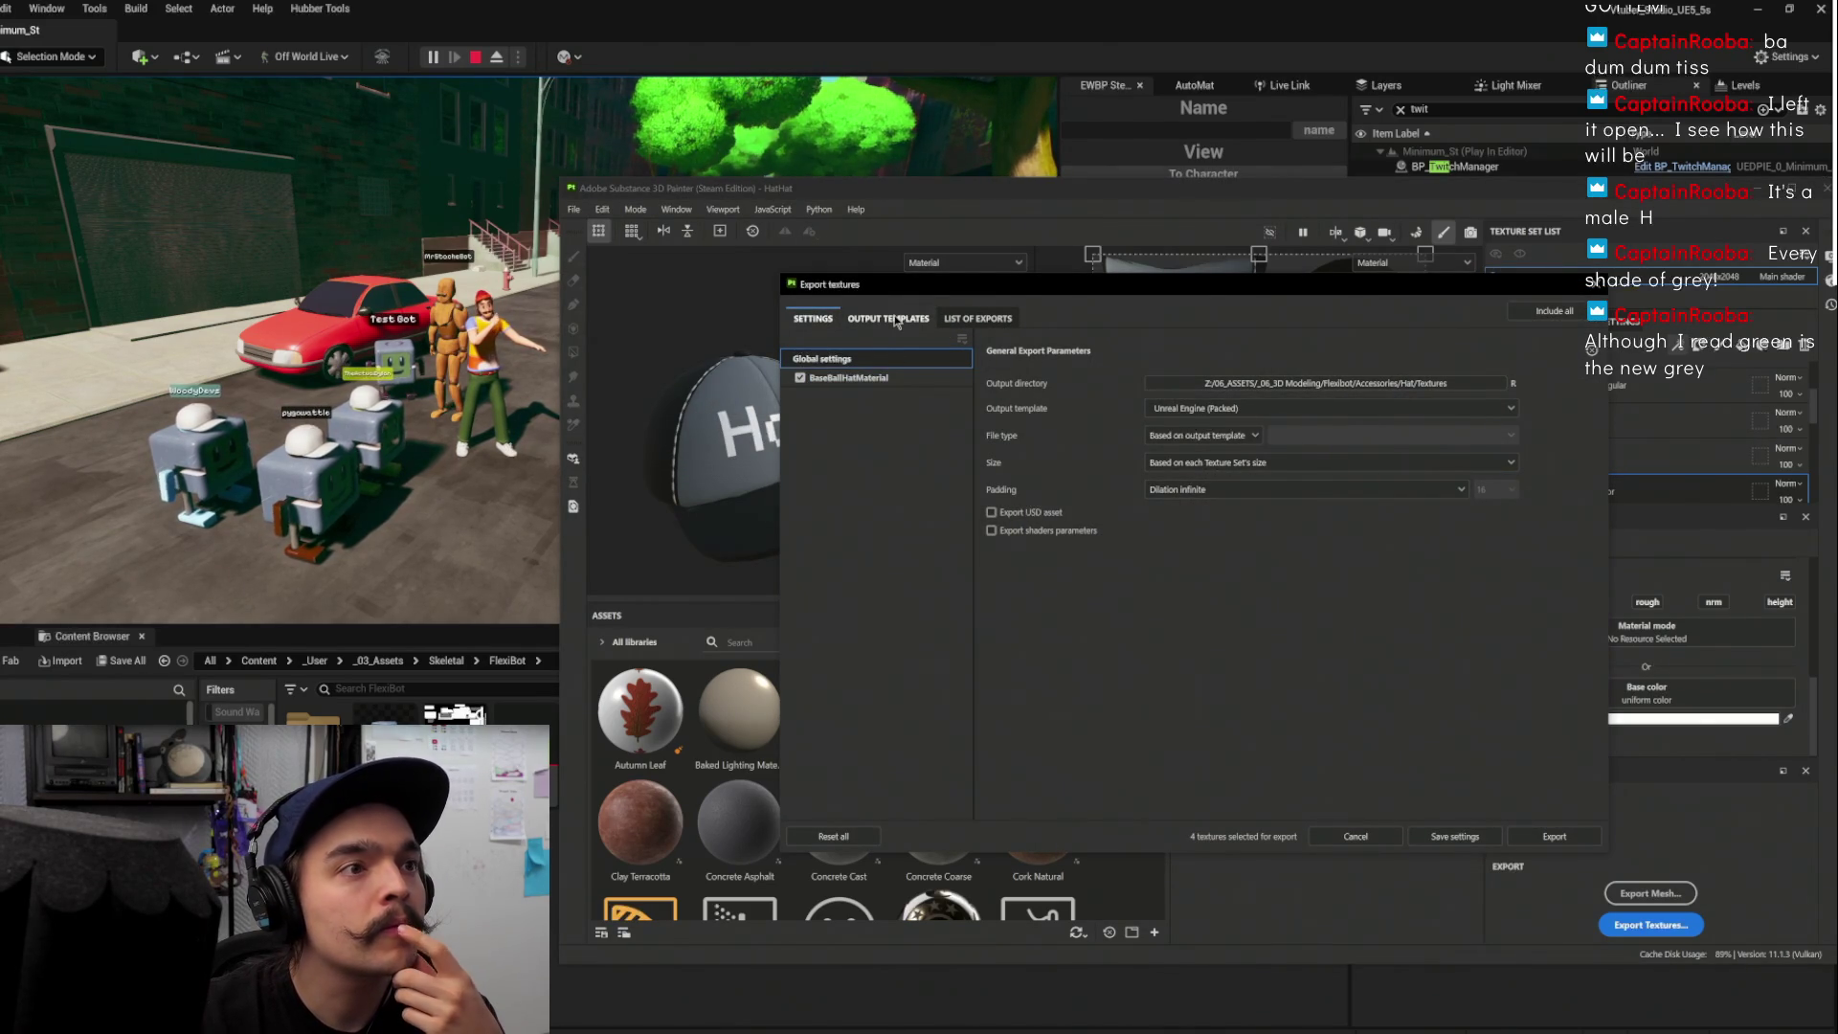
# Review the export dialog's Output Templates and exported texture list against the general settings
pyautogui.click(897, 319)
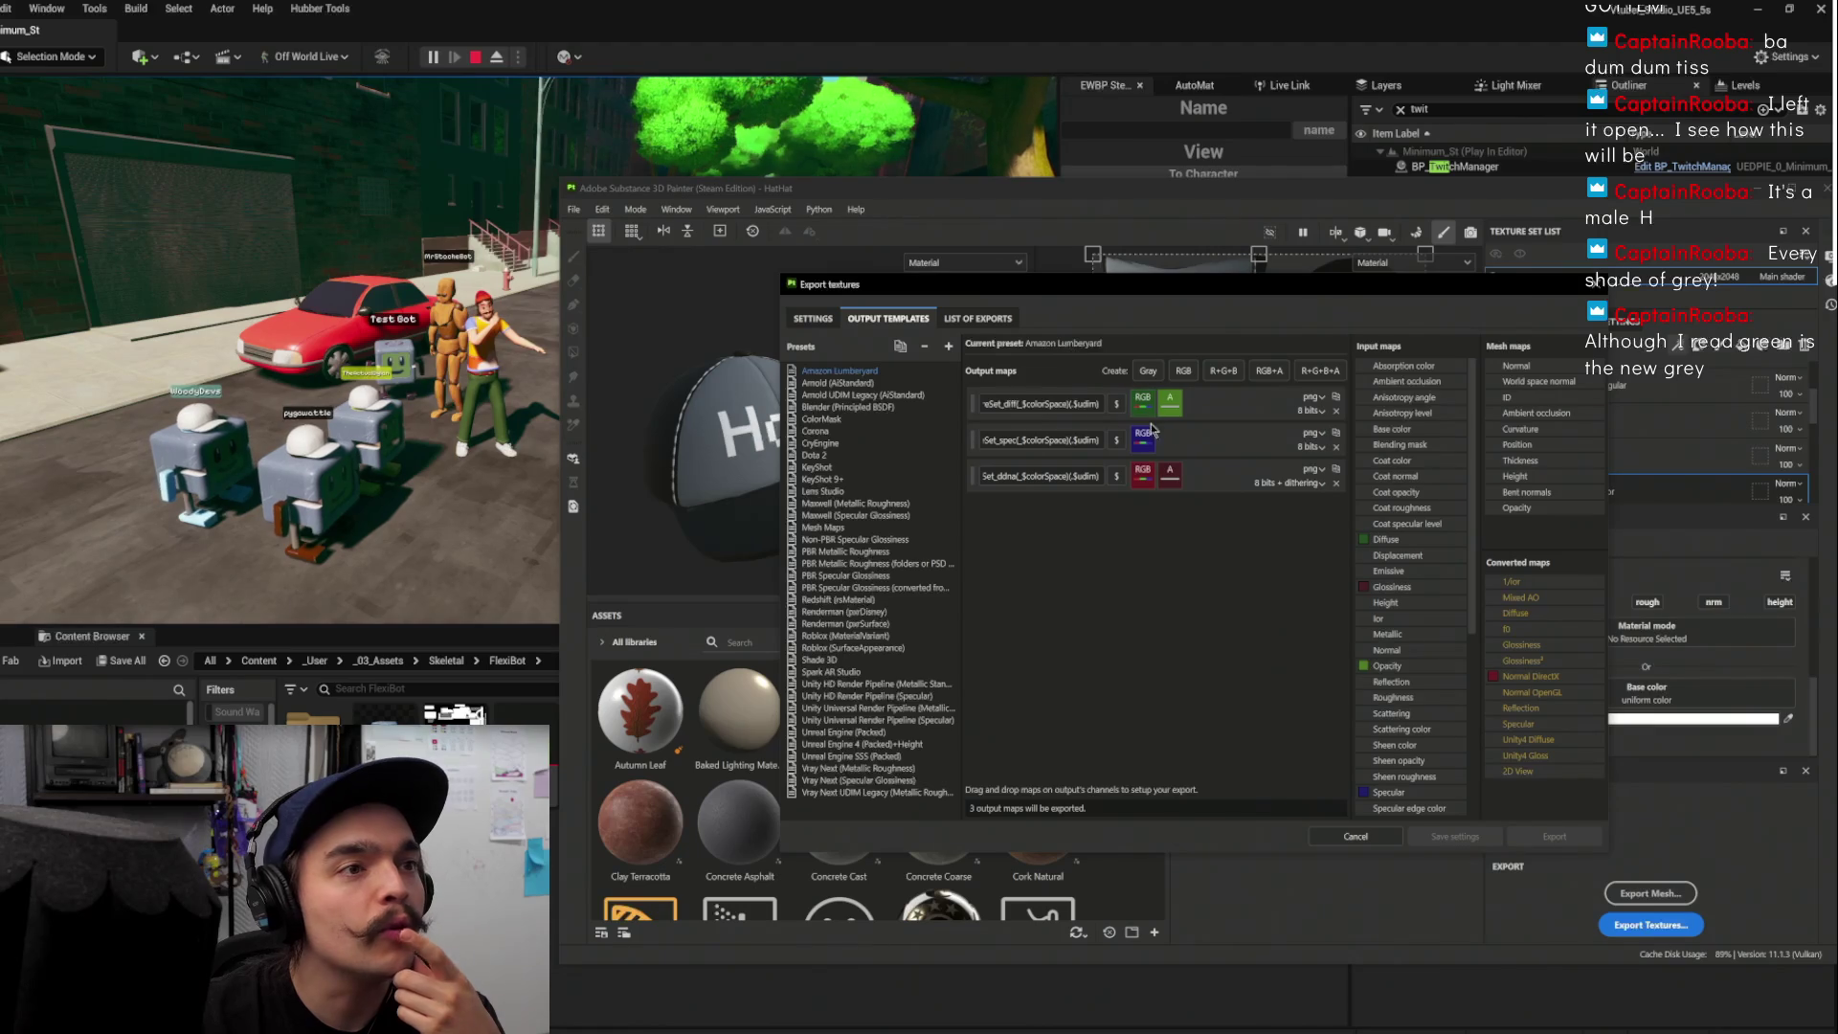
pyautogui.click(810, 319)
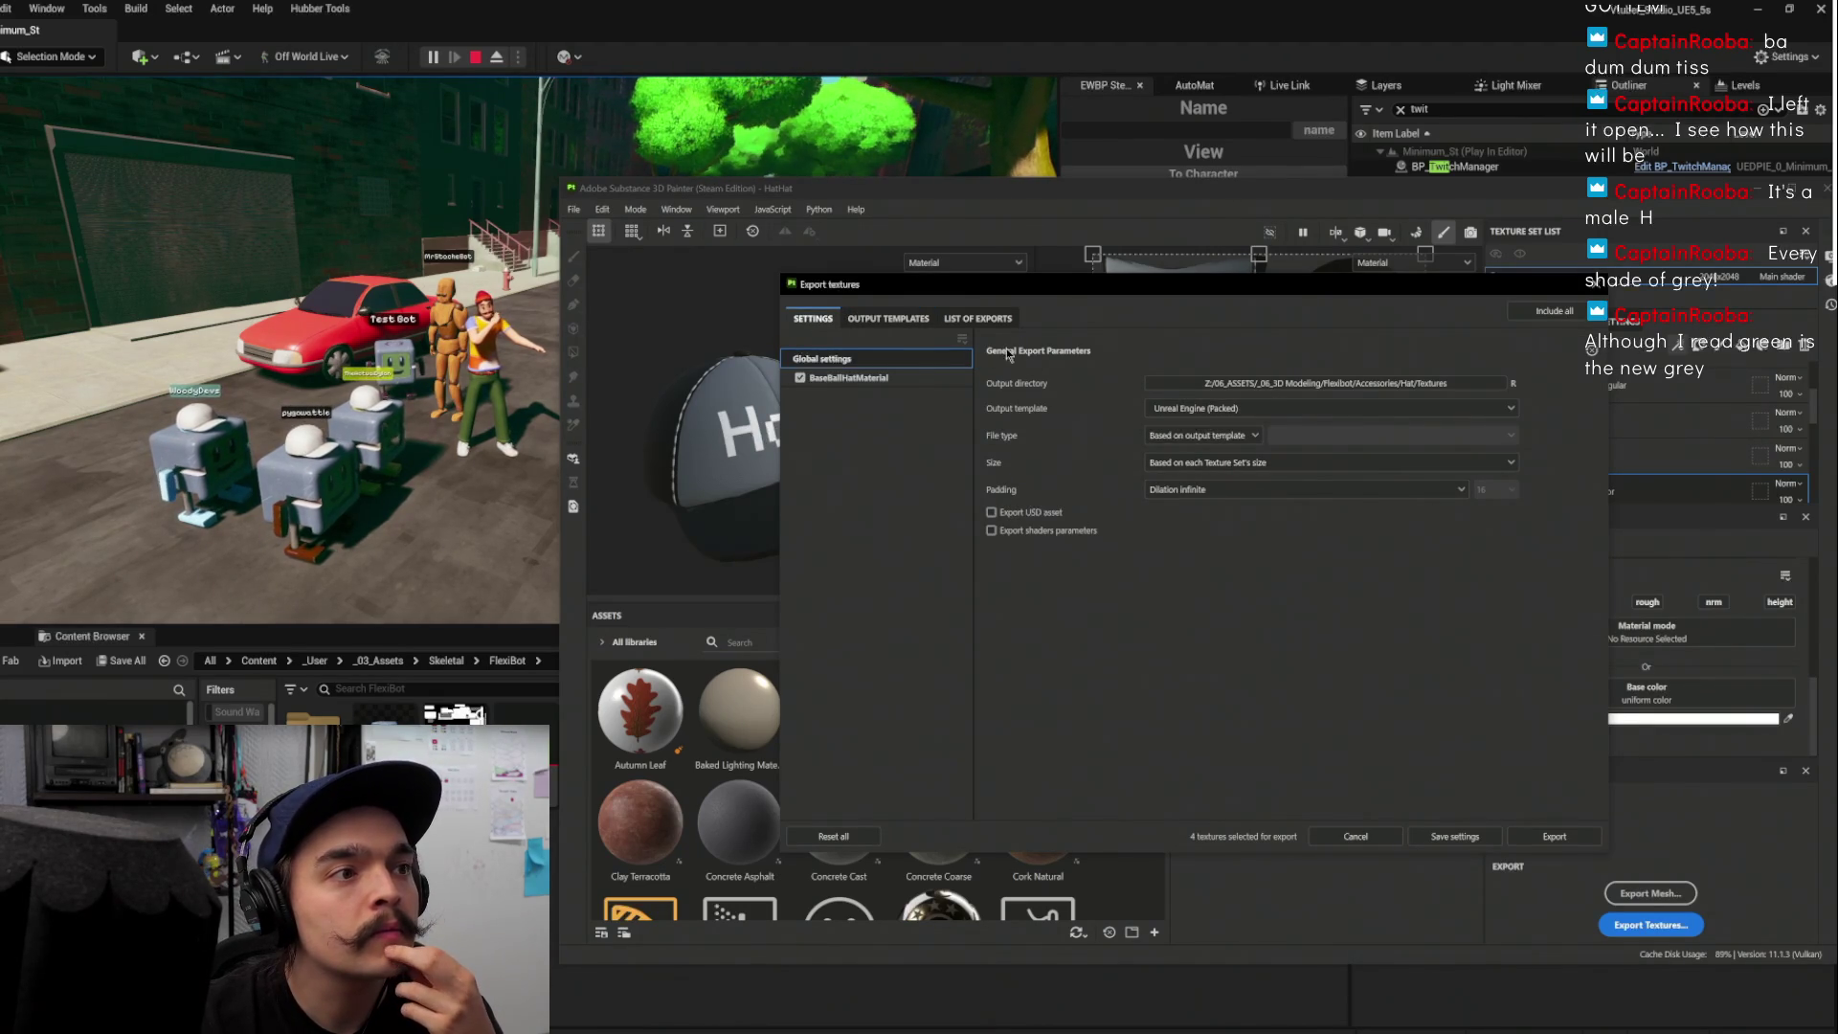
pyautogui.click(979, 319)
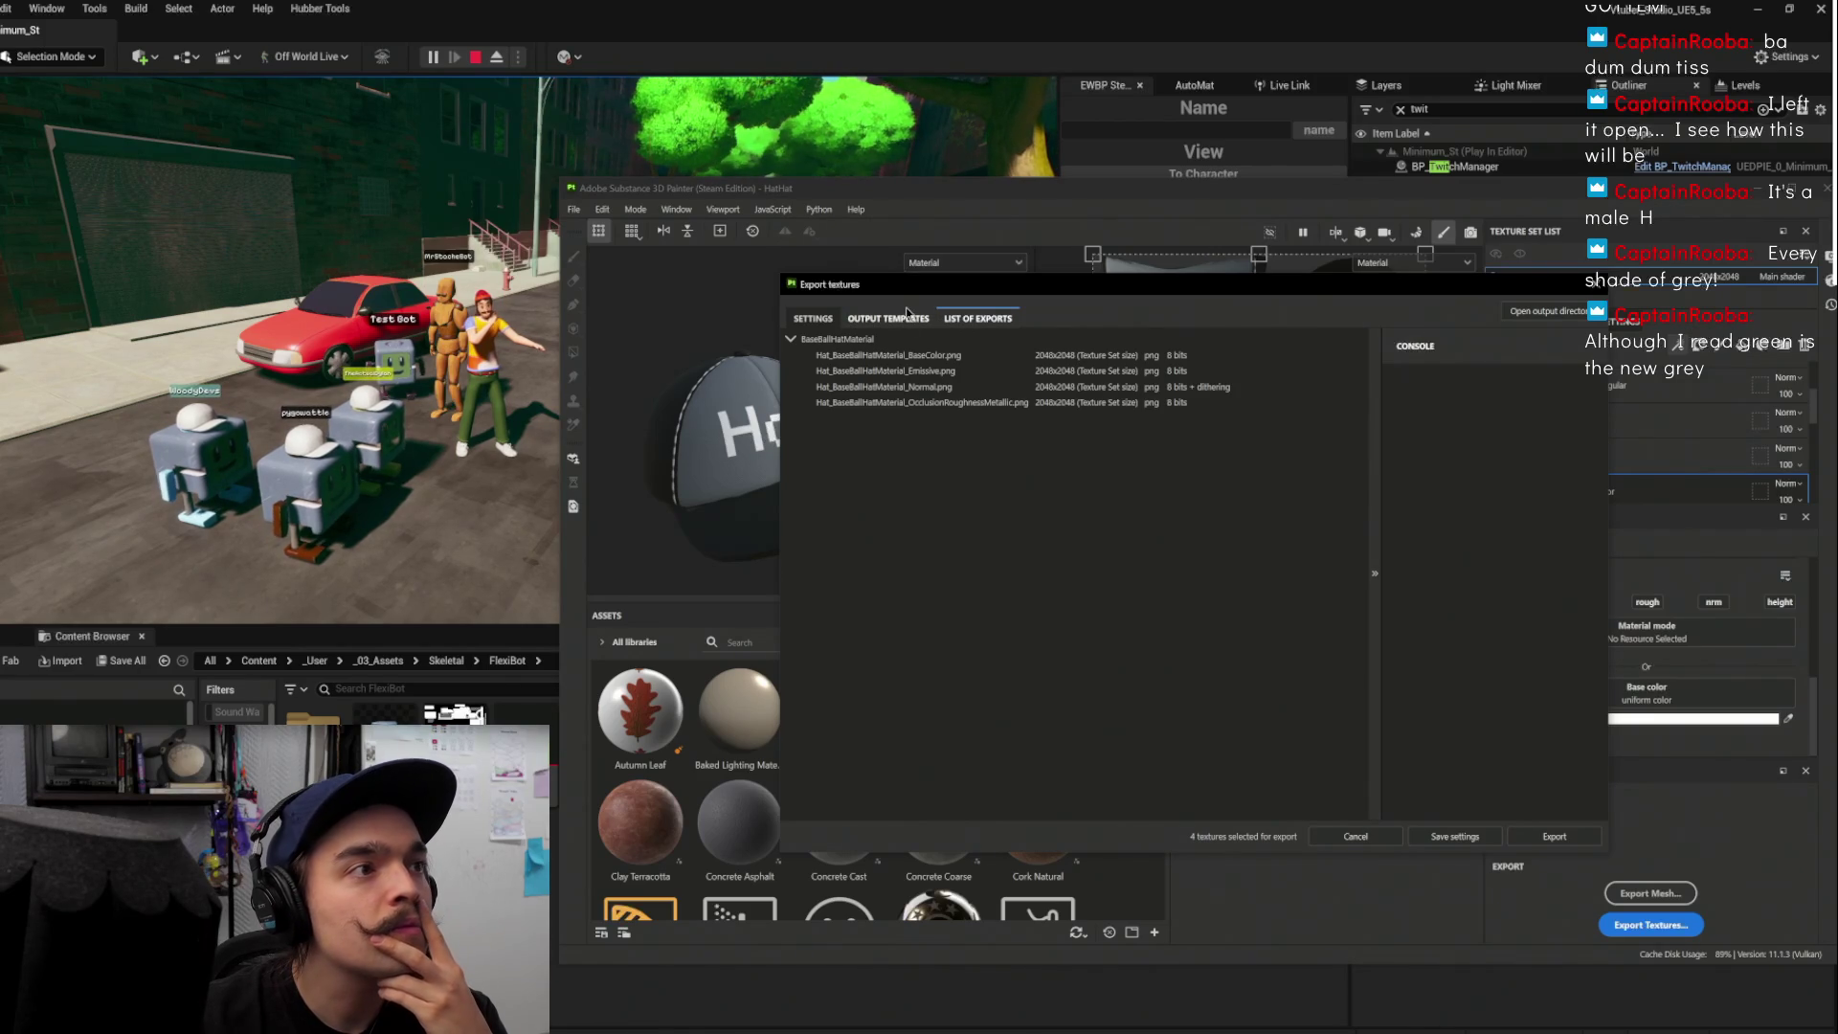
pyautogui.click(810, 321)
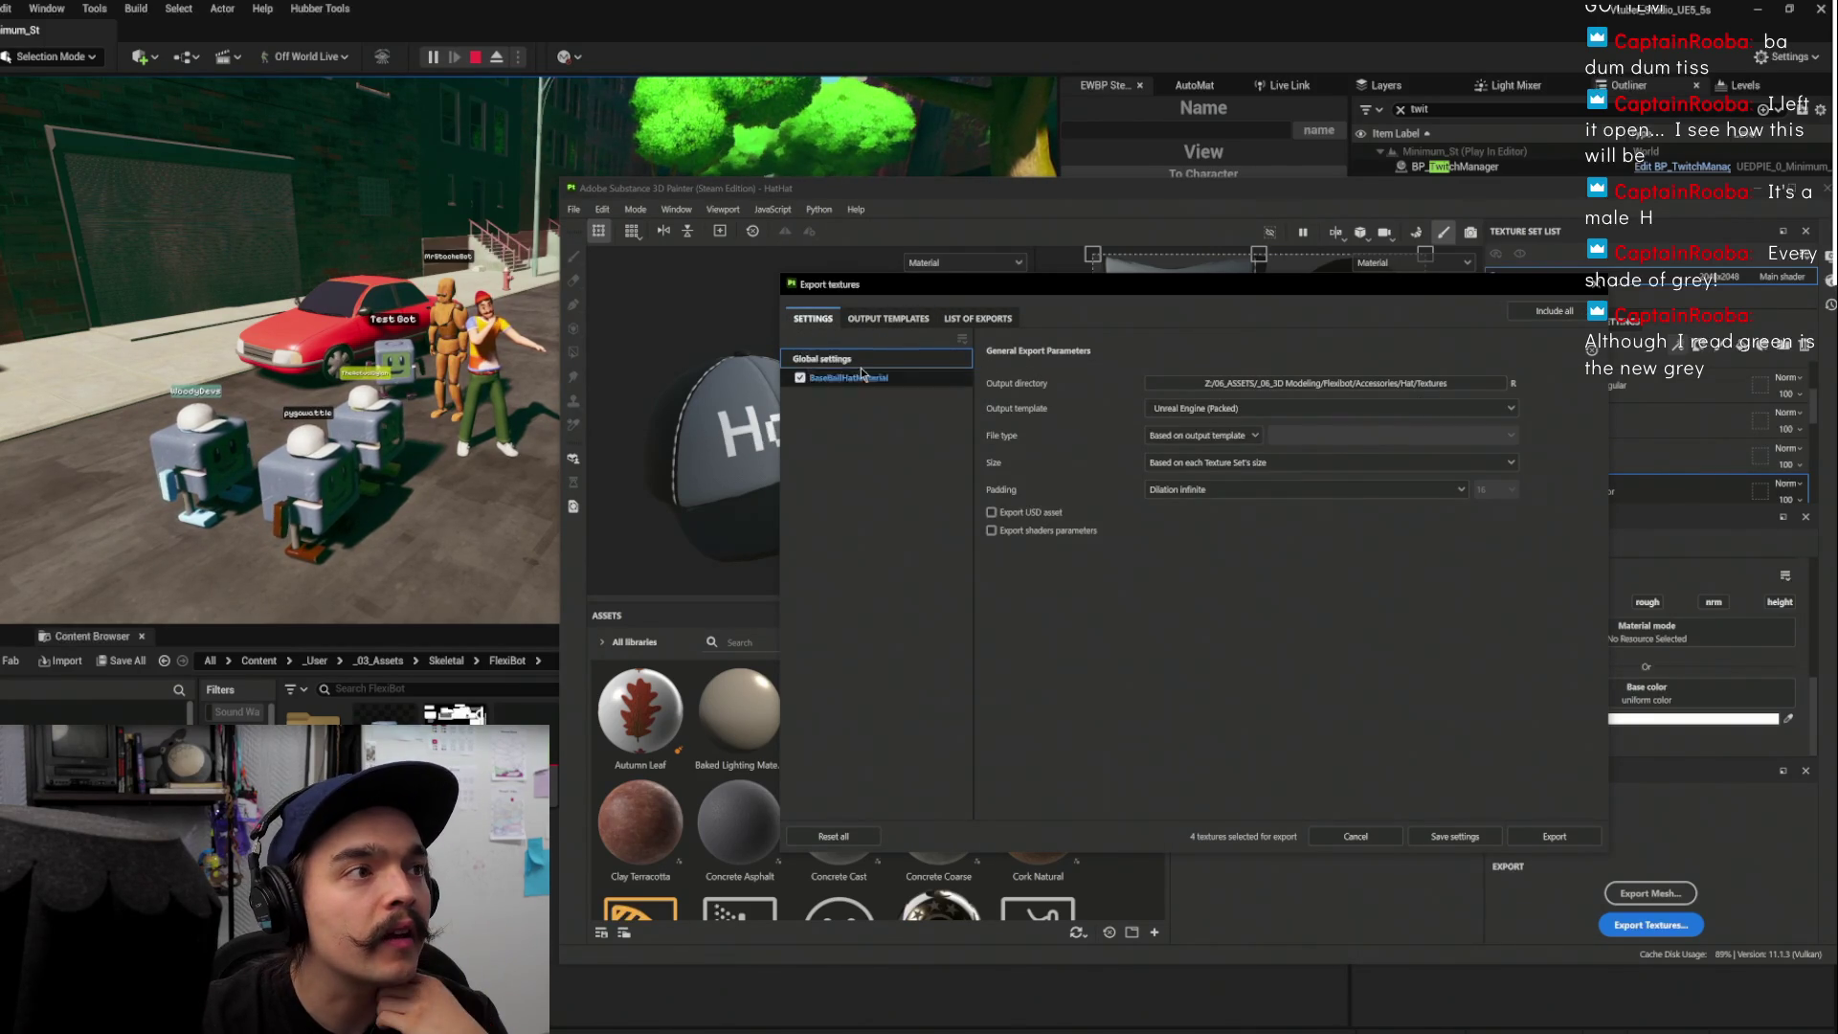
pyautogui.click(889, 319)
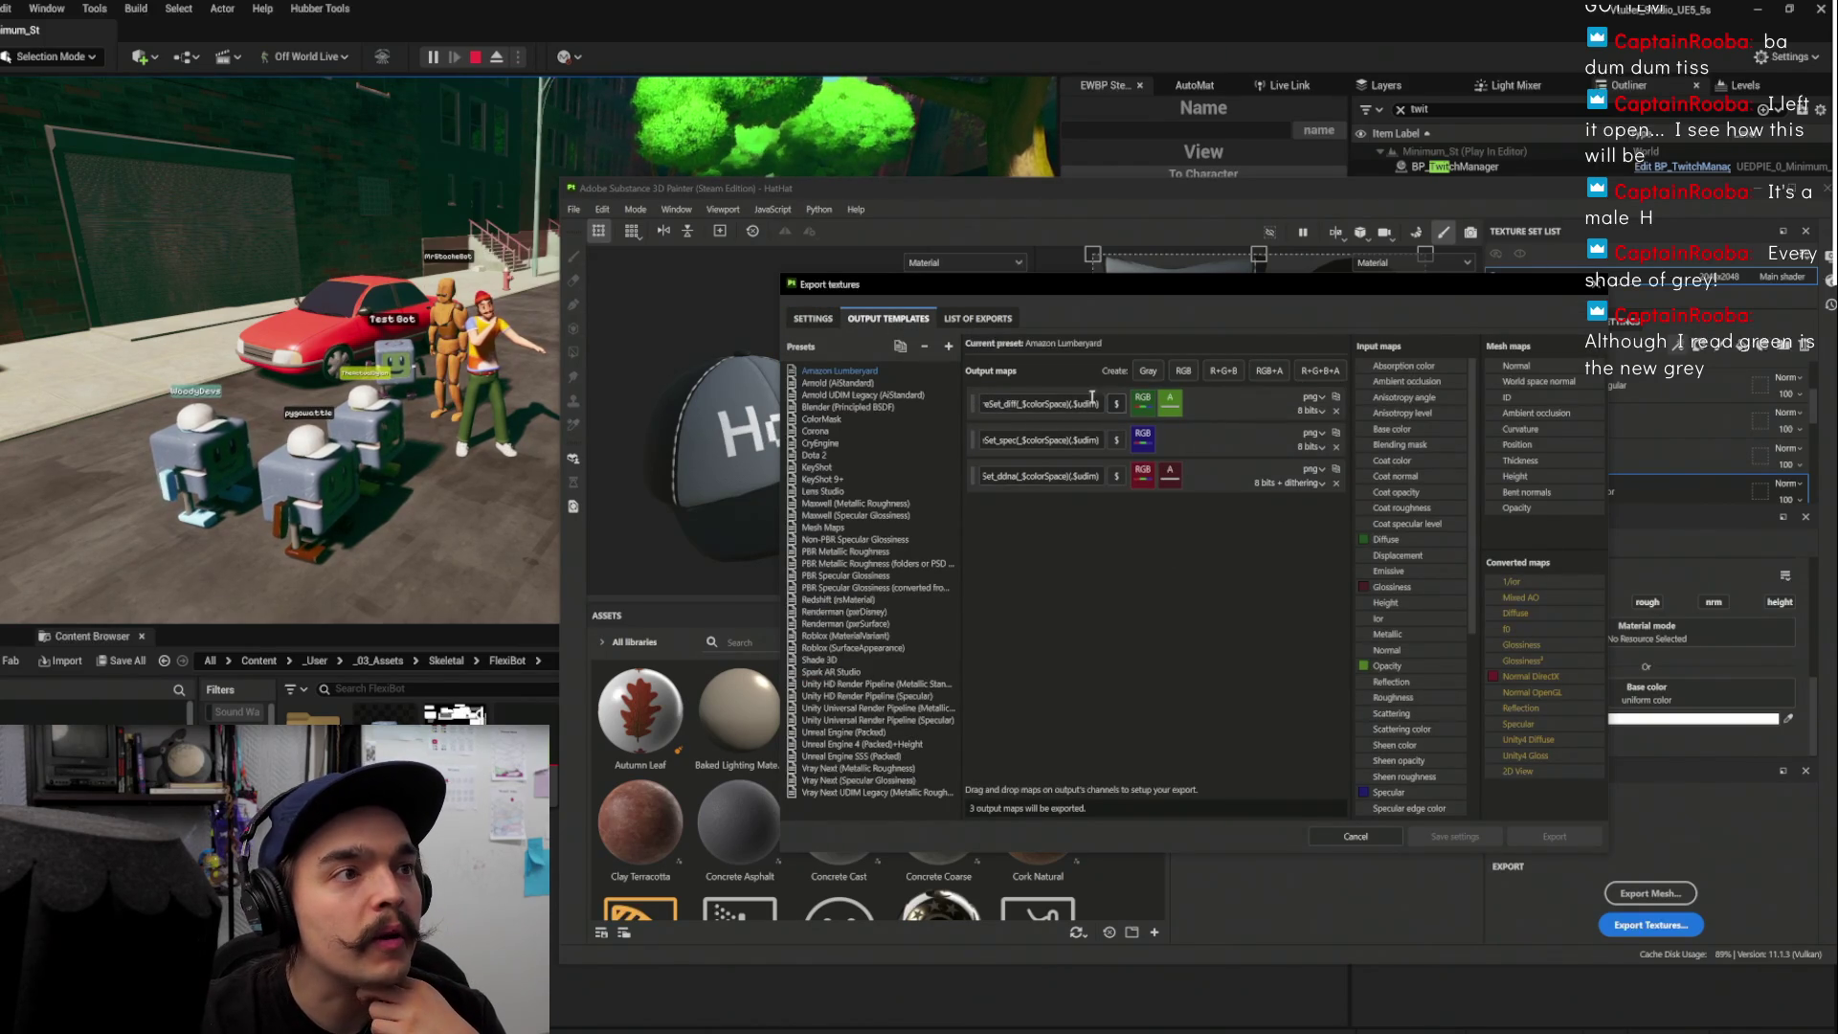
# Return to the Settings tab and open the folder picker for the output directory
pyautogui.doubleClick(997, 402)
pyautogui.click(813, 319)
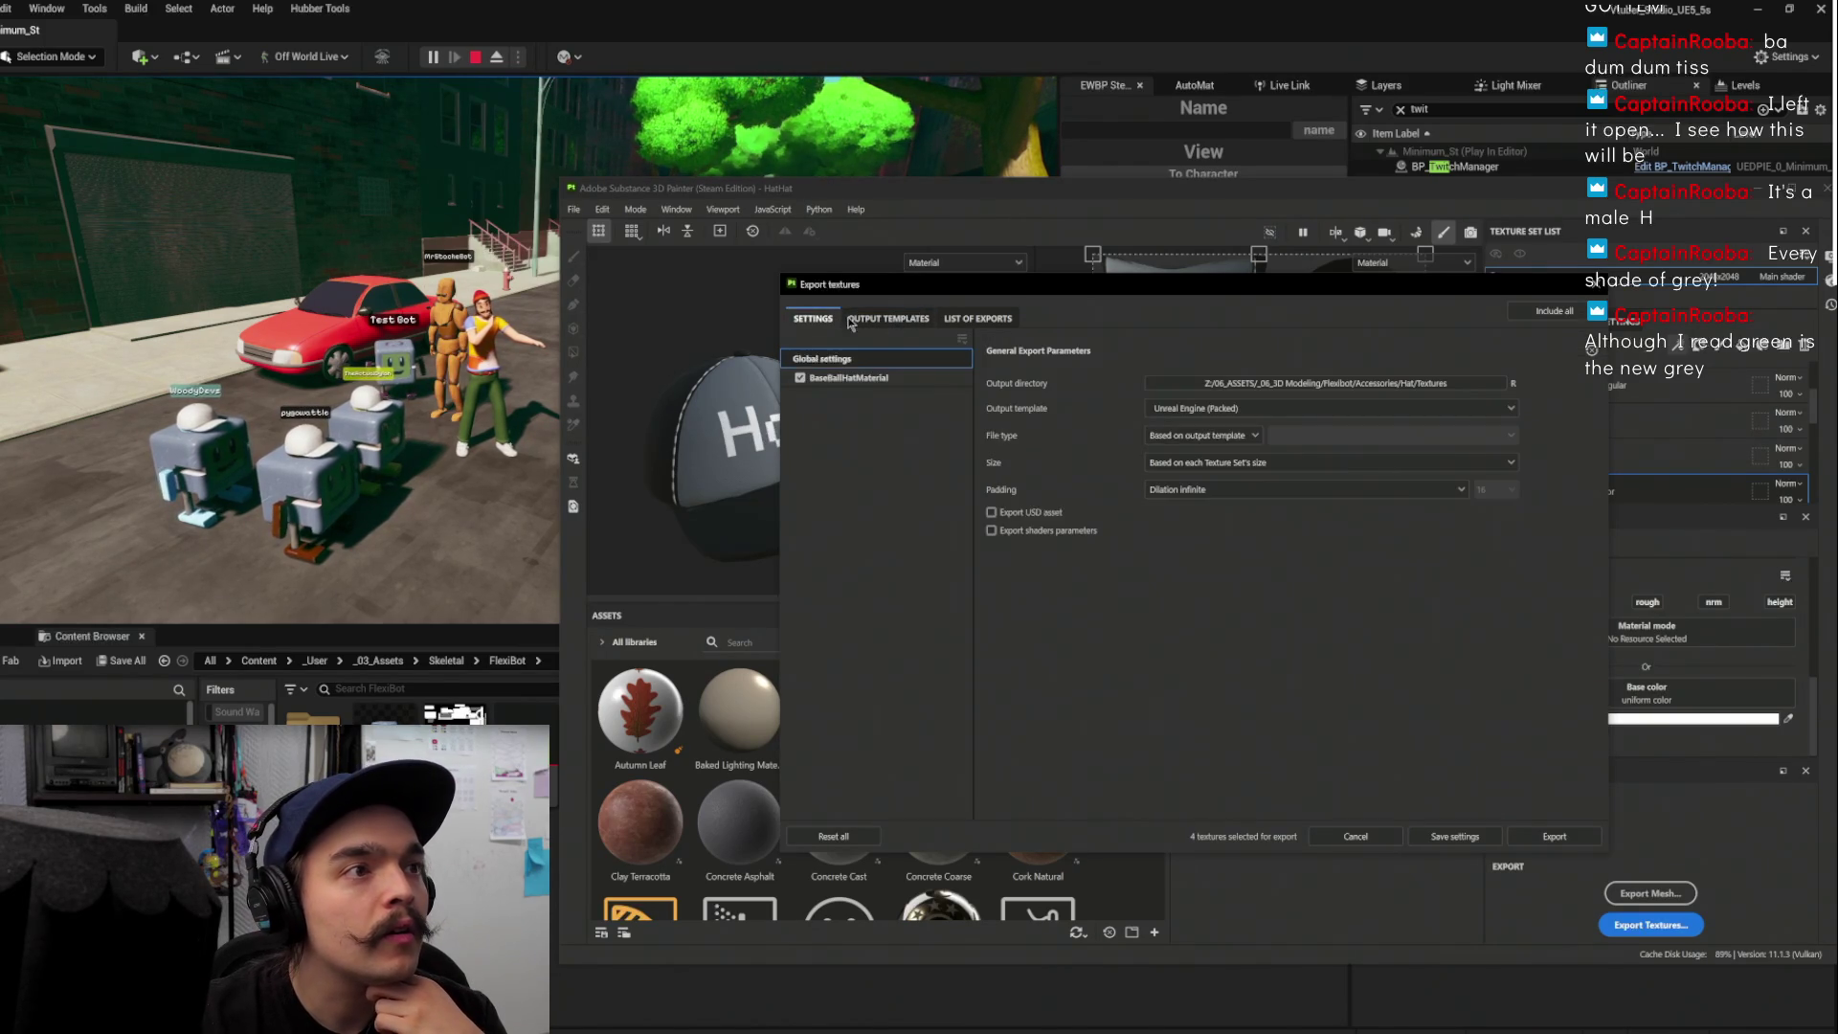
pyautogui.click(1510, 385)
pyautogui.click(1510, 385)
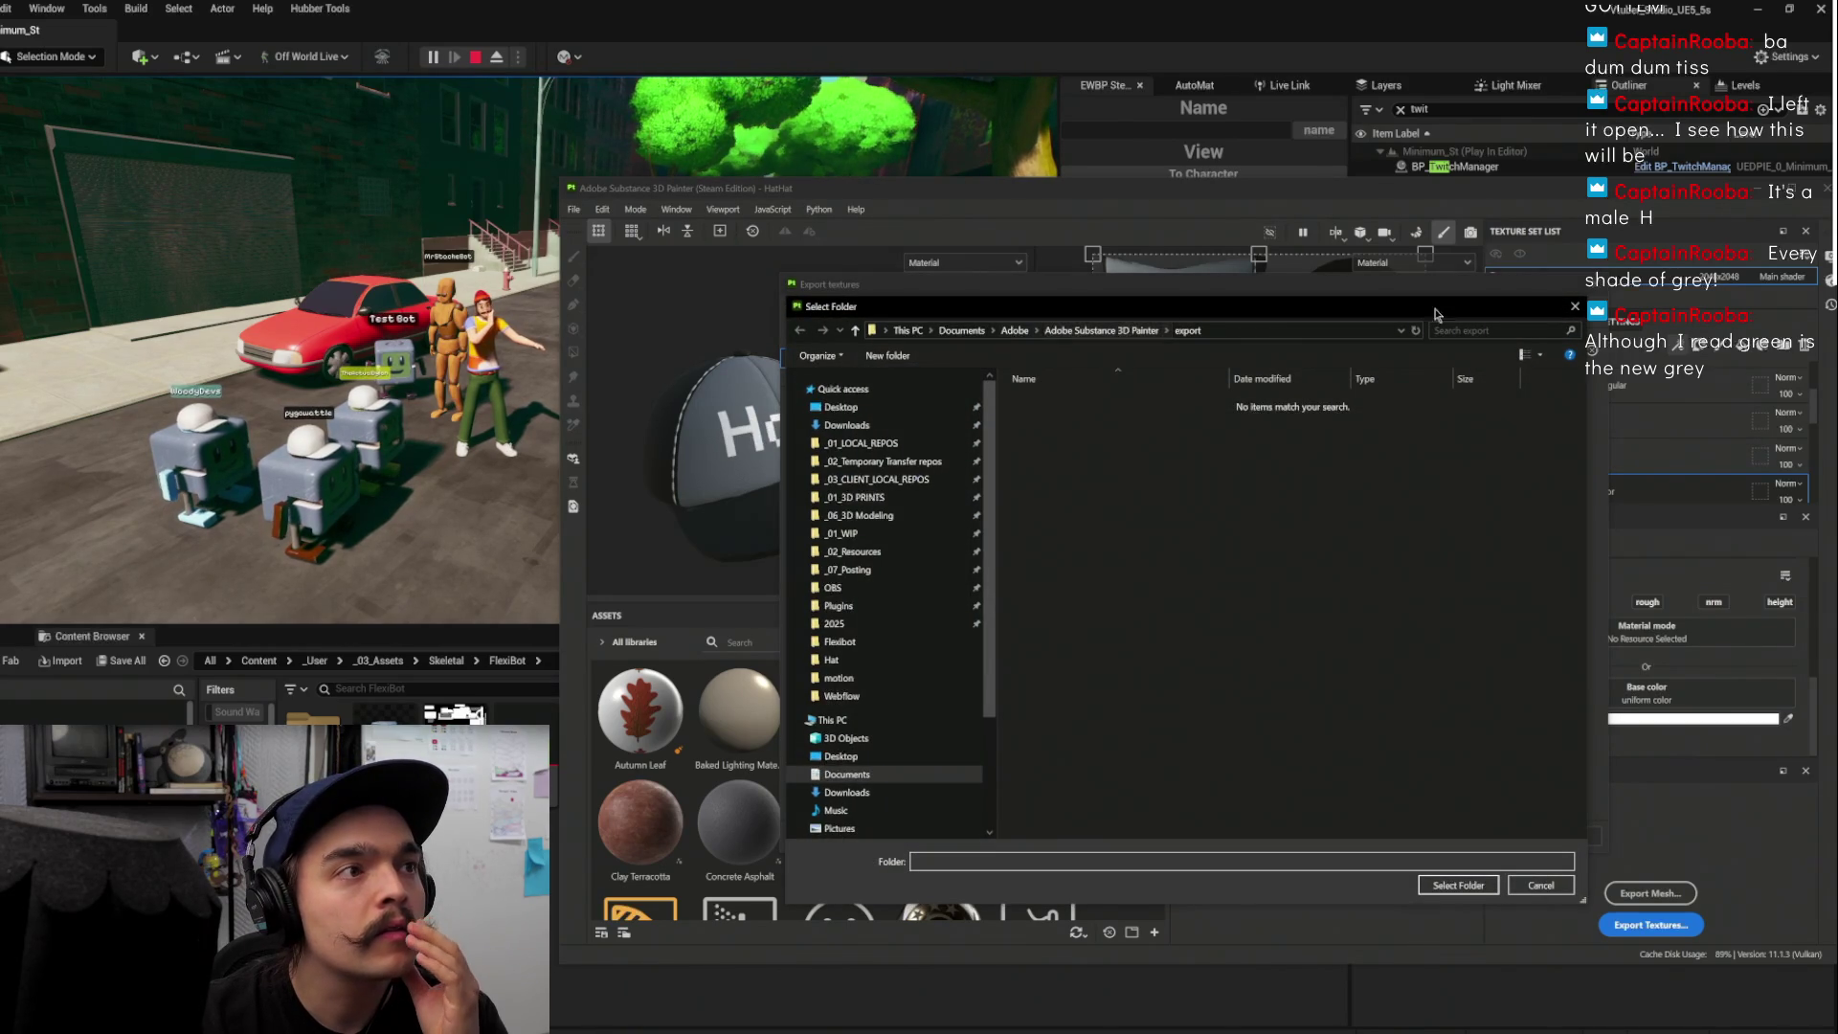
# Browse the folder picker from SimpleBake_Bakes up to the _06_3D Modeling folder
pyautogui.moveTo(998, 471); pyautogui.dragTo(898, 471)
pyautogui.click(840, 642)
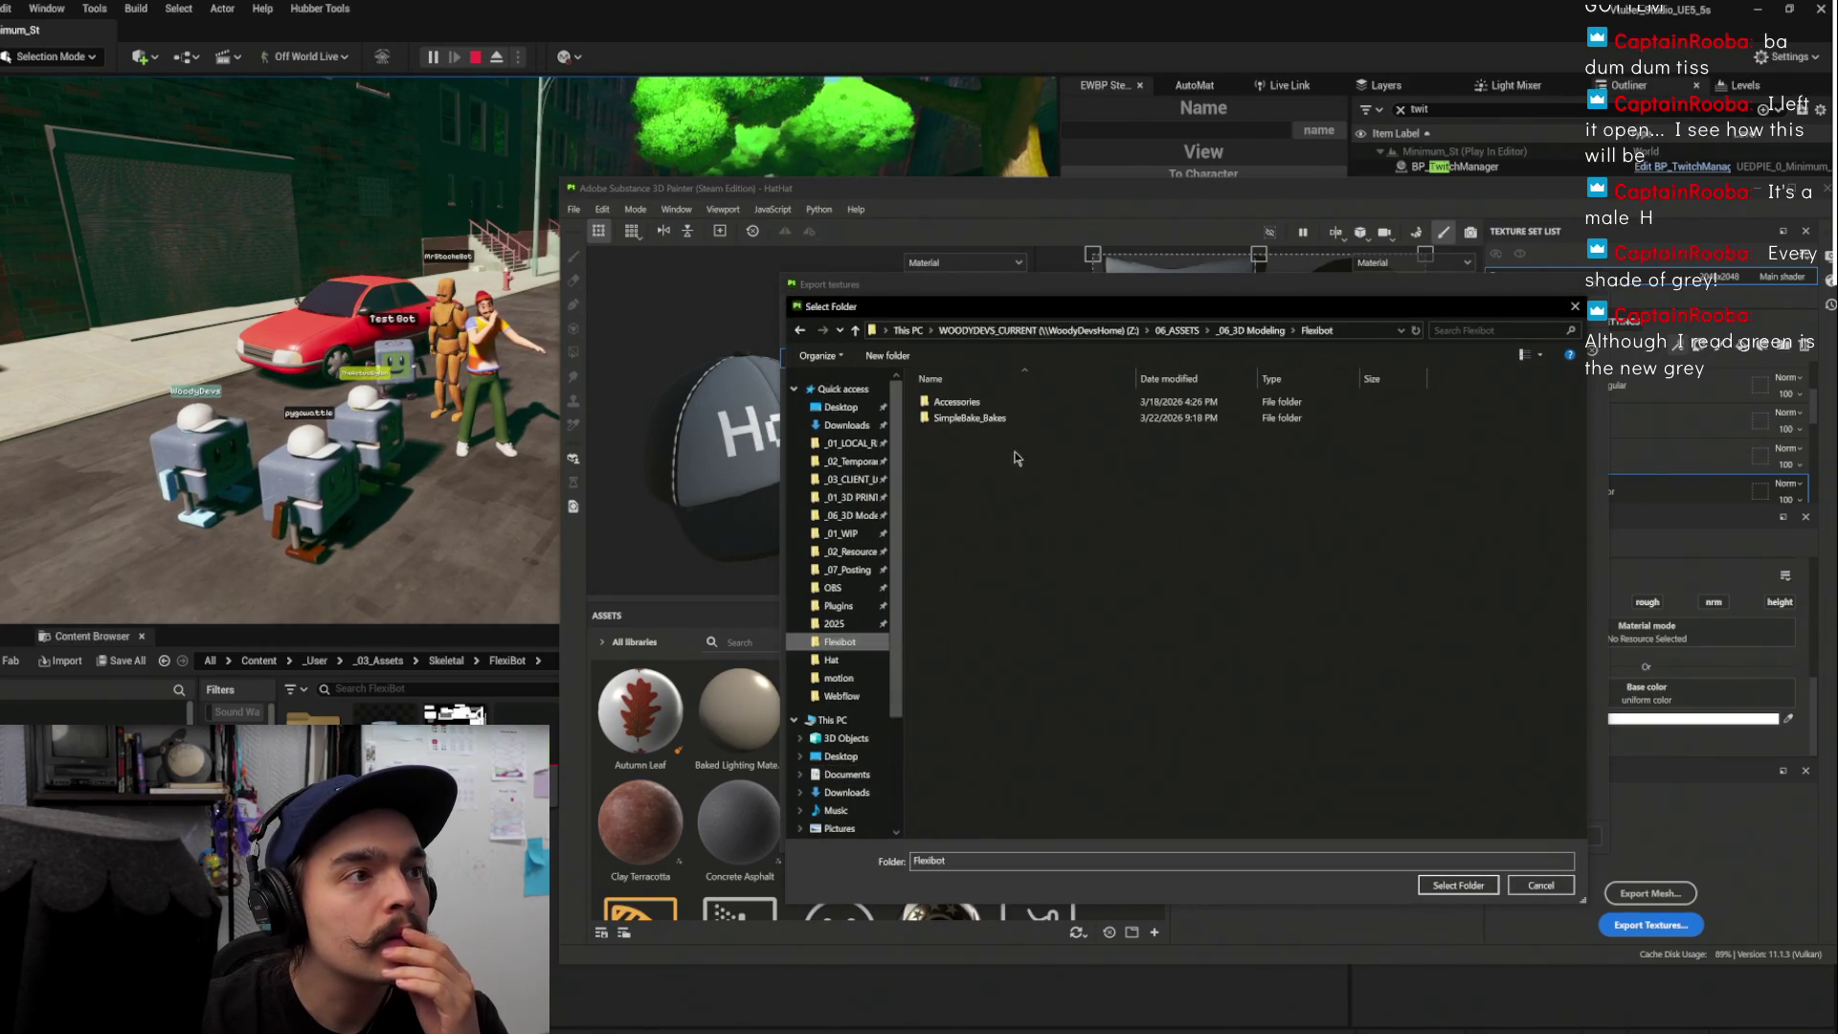
pyautogui.click(964, 418)
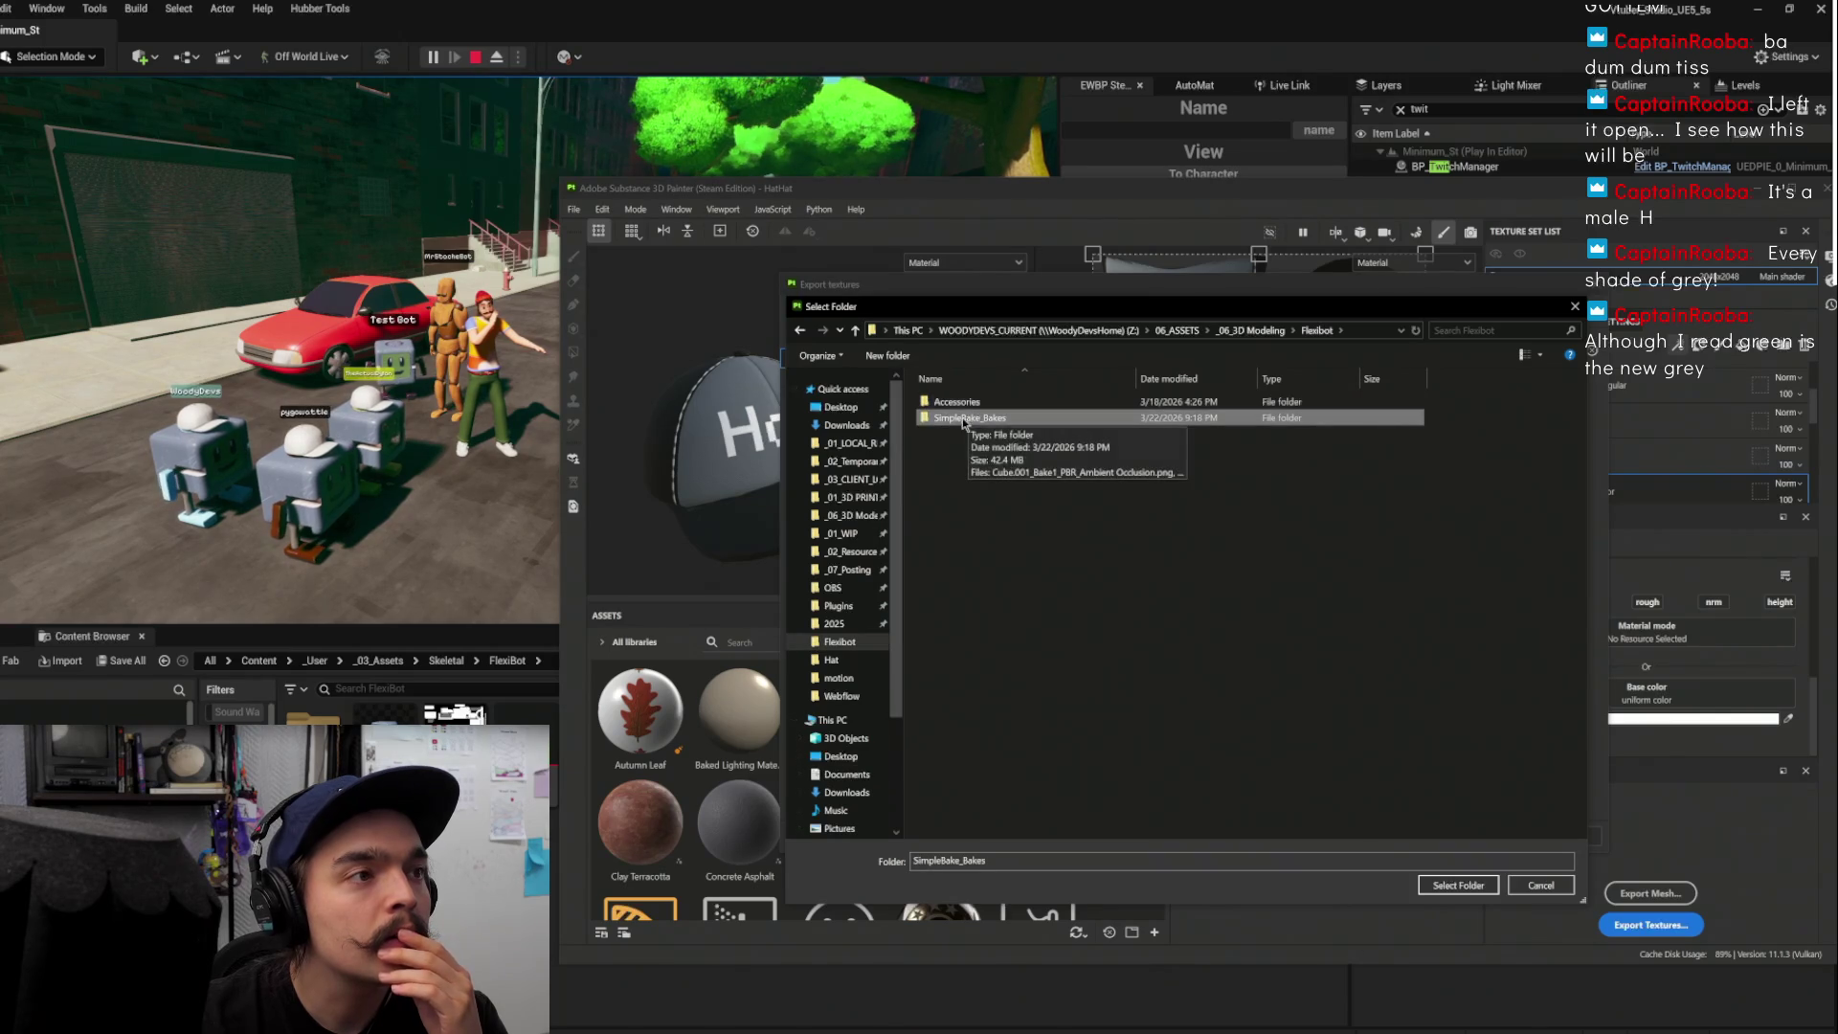
pyautogui.click(1251, 330)
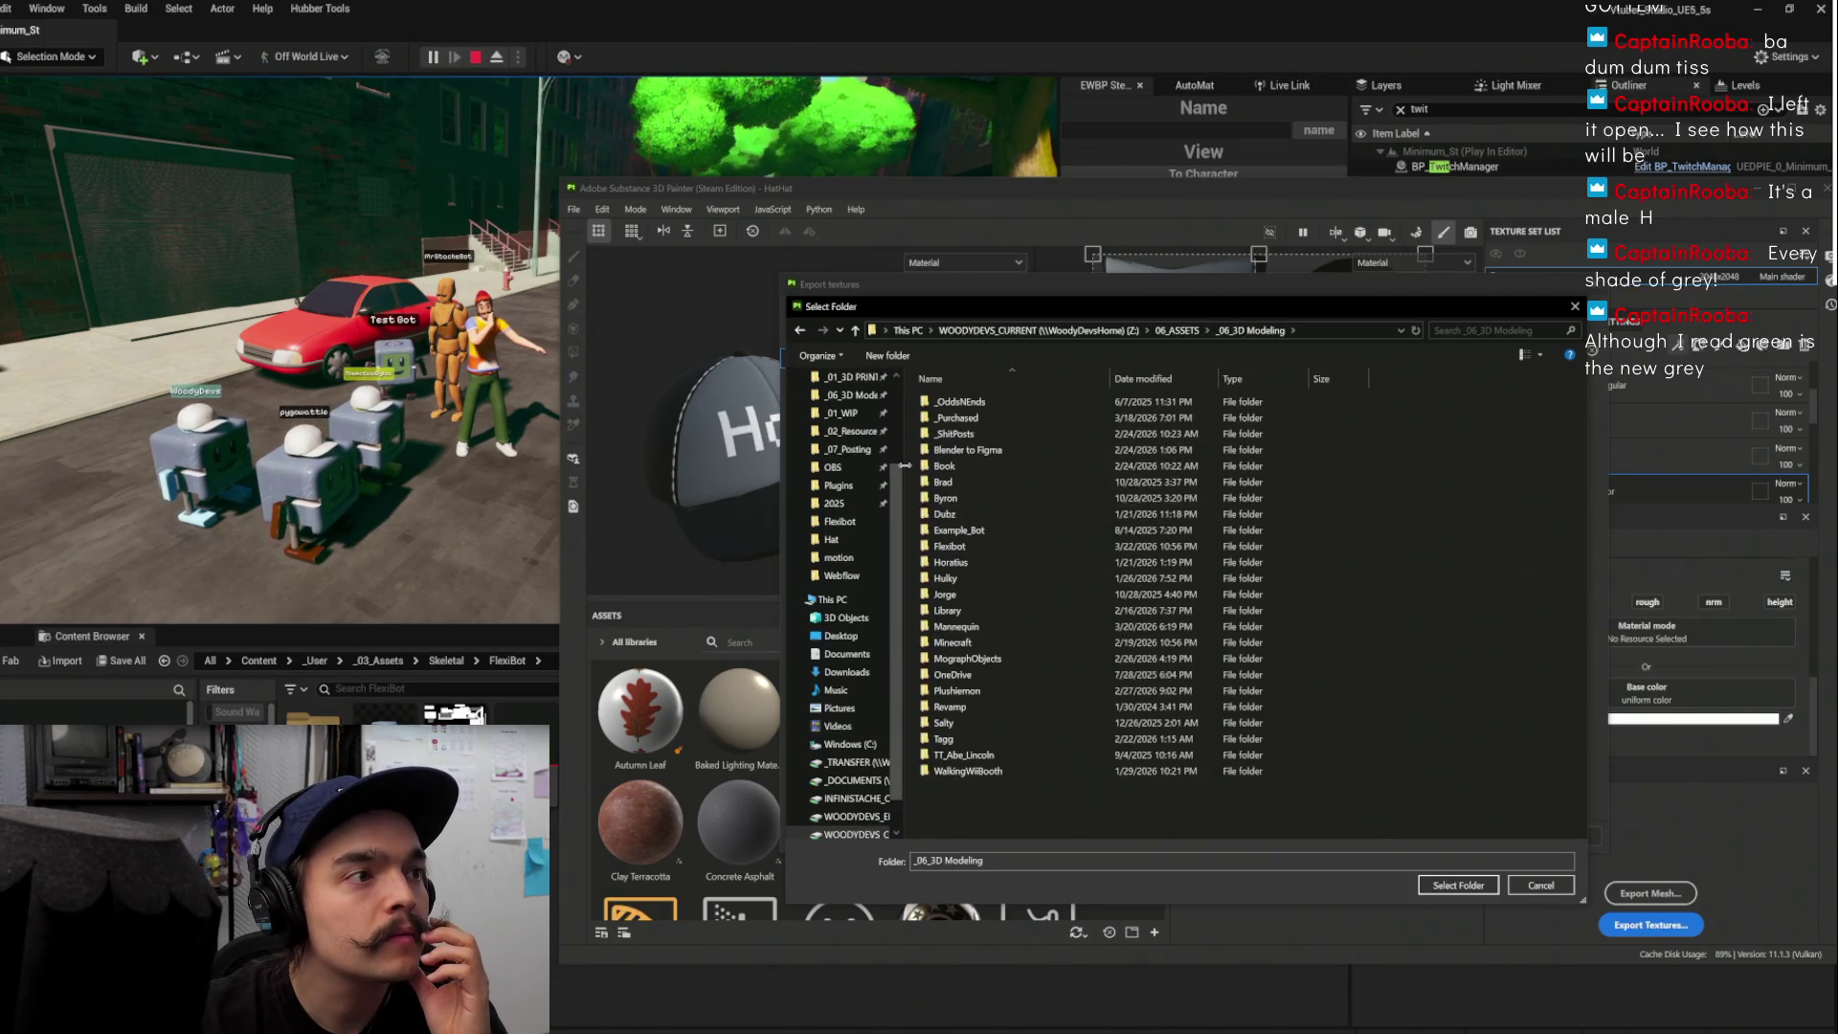
pyautogui.moveTo(903, 466); pyautogui.dragTo(841, 501)
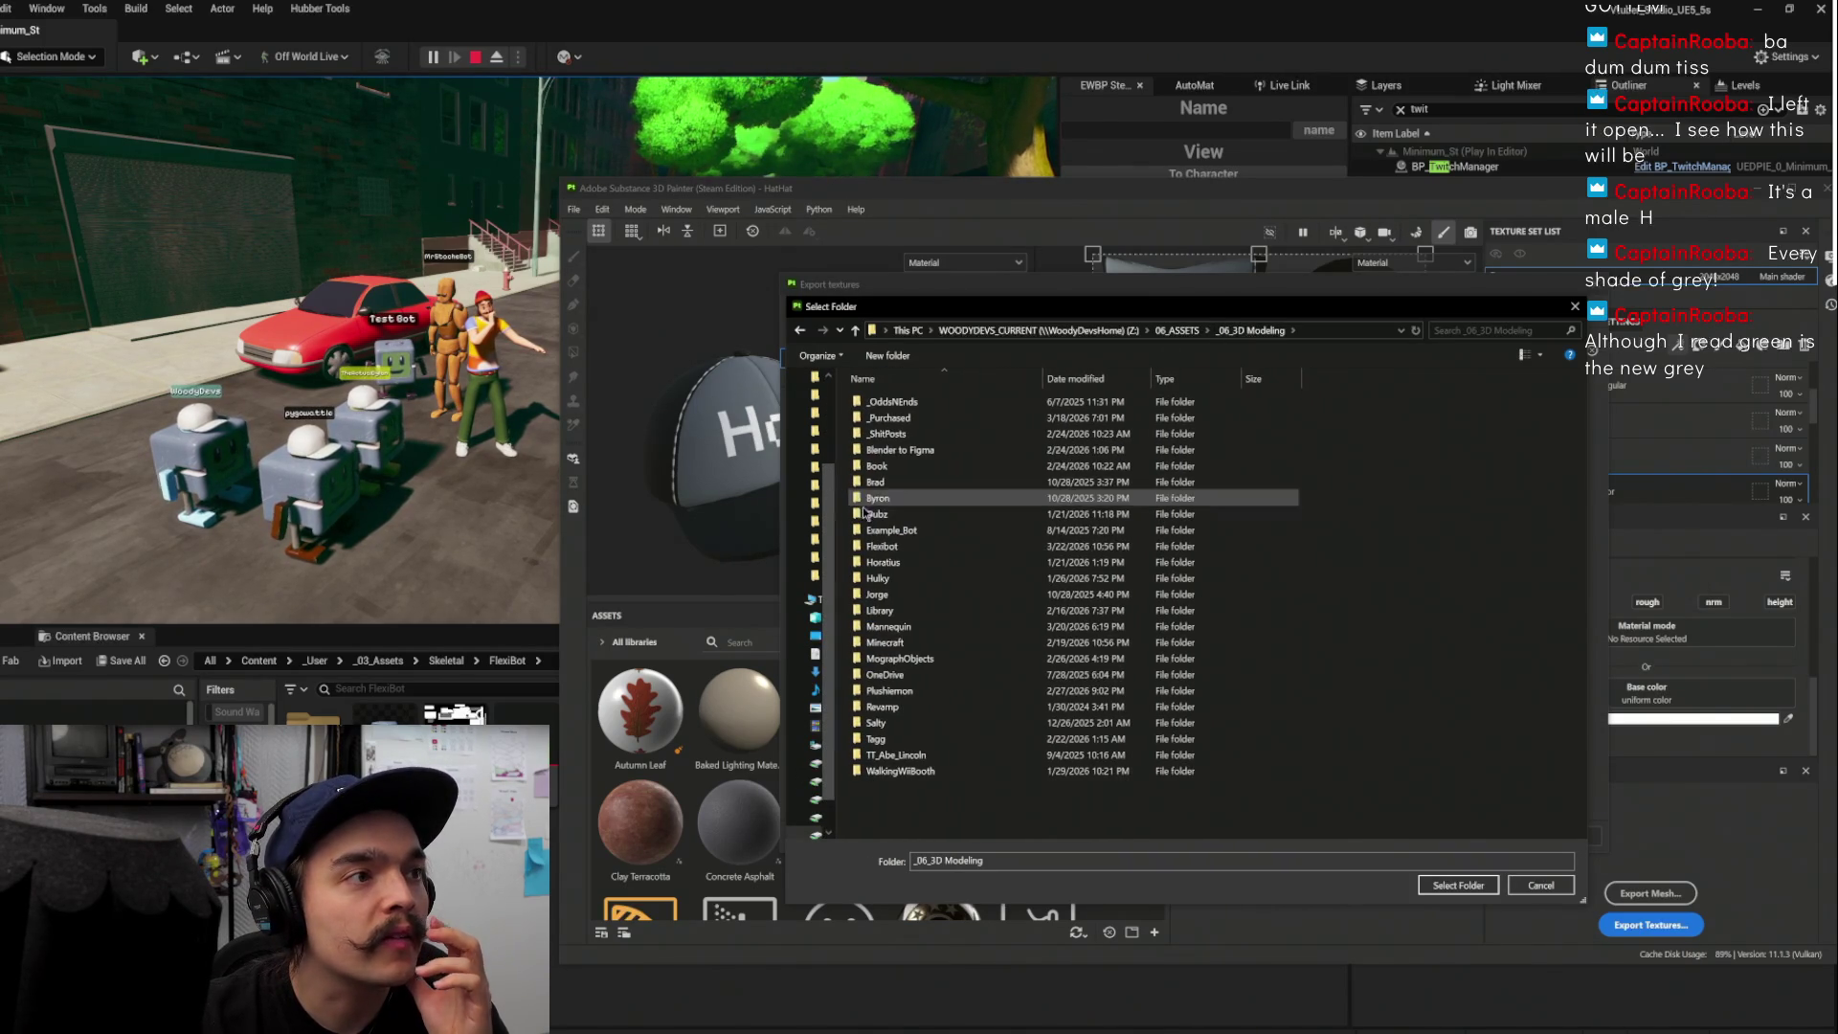
pyautogui.click(933, 435)
# Step through the bot folders and open Flexibot > Accessories > Hat
pyautogui.click(935, 517)
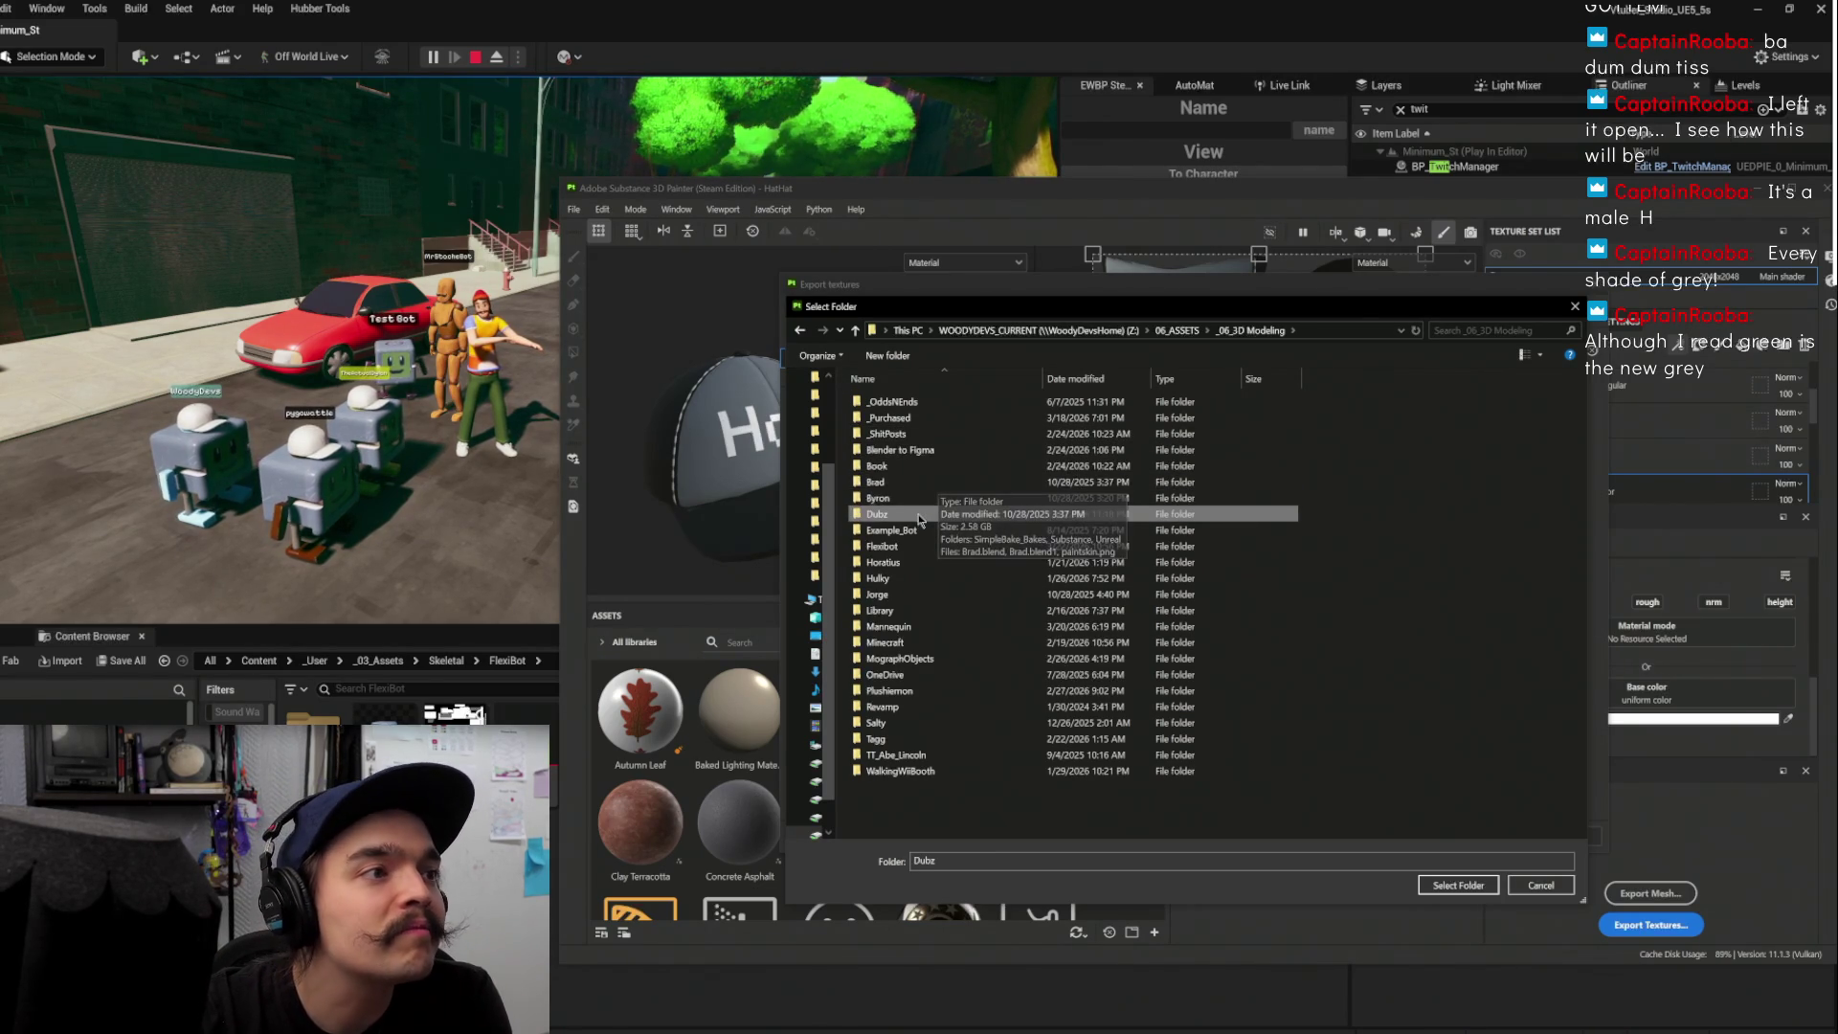
pyautogui.press('j')
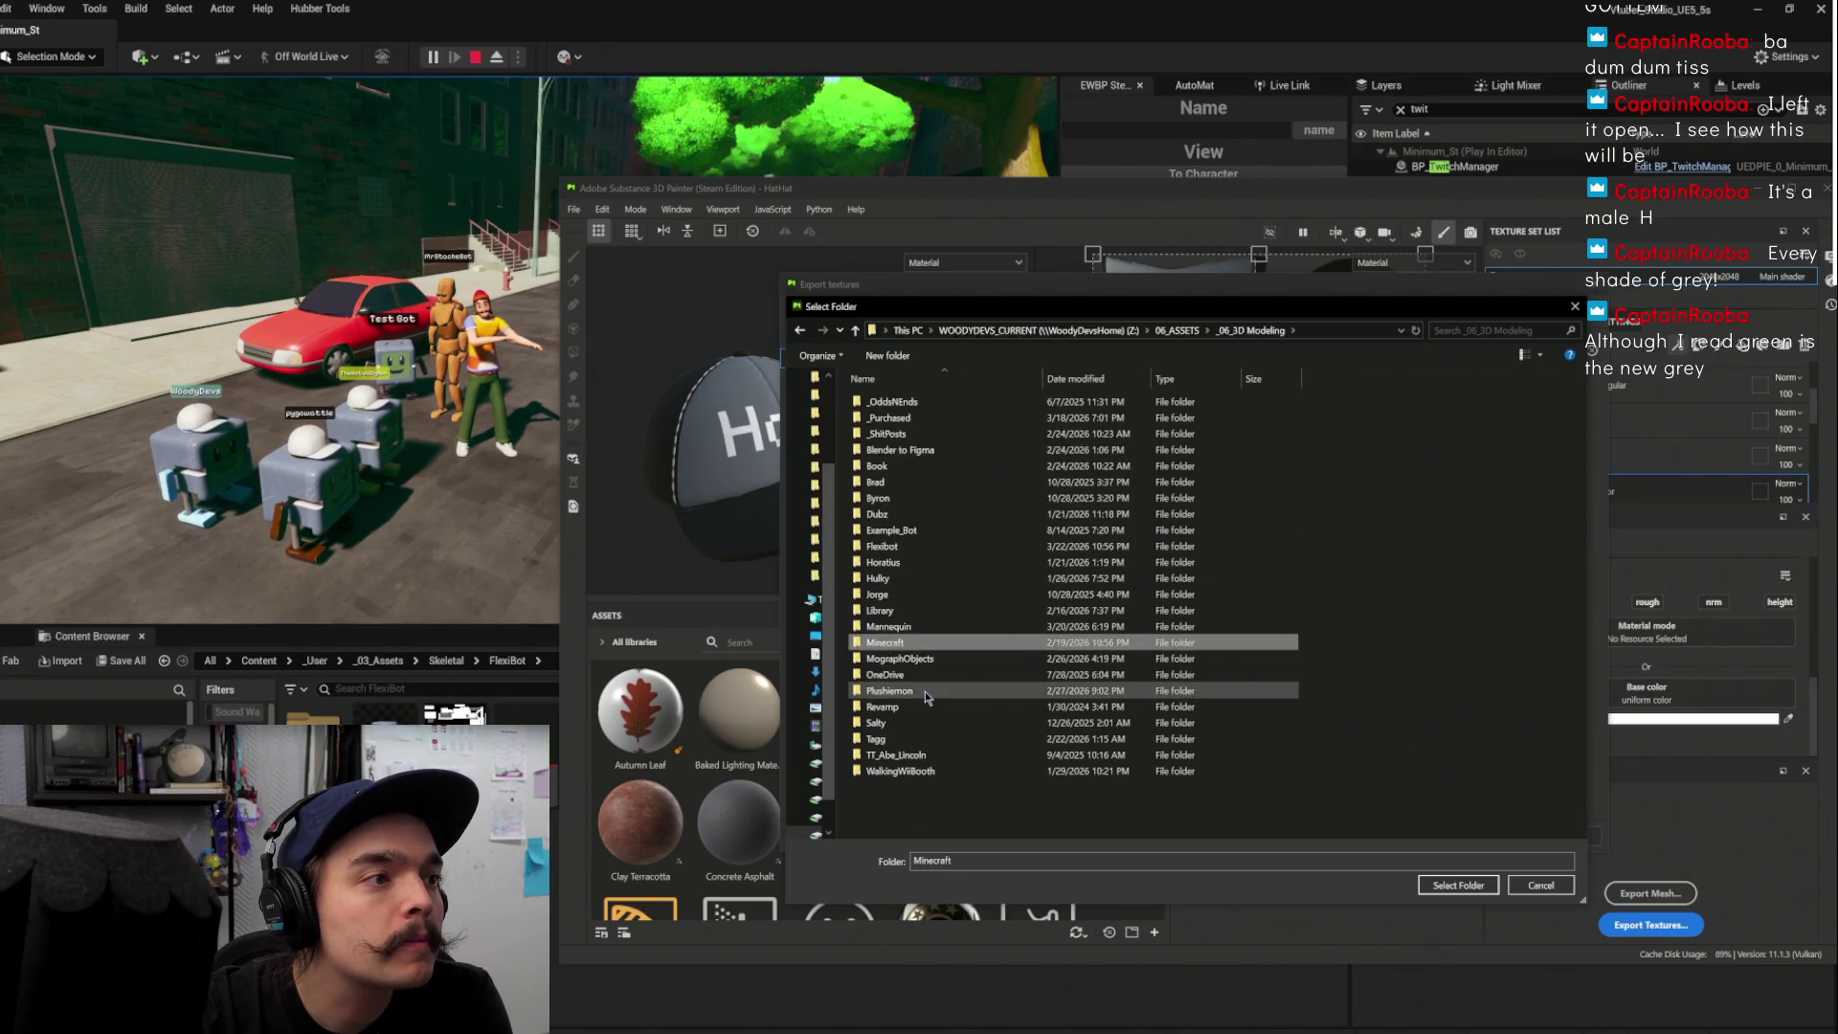
pyautogui.click(928, 739)
pyautogui.click(927, 497)
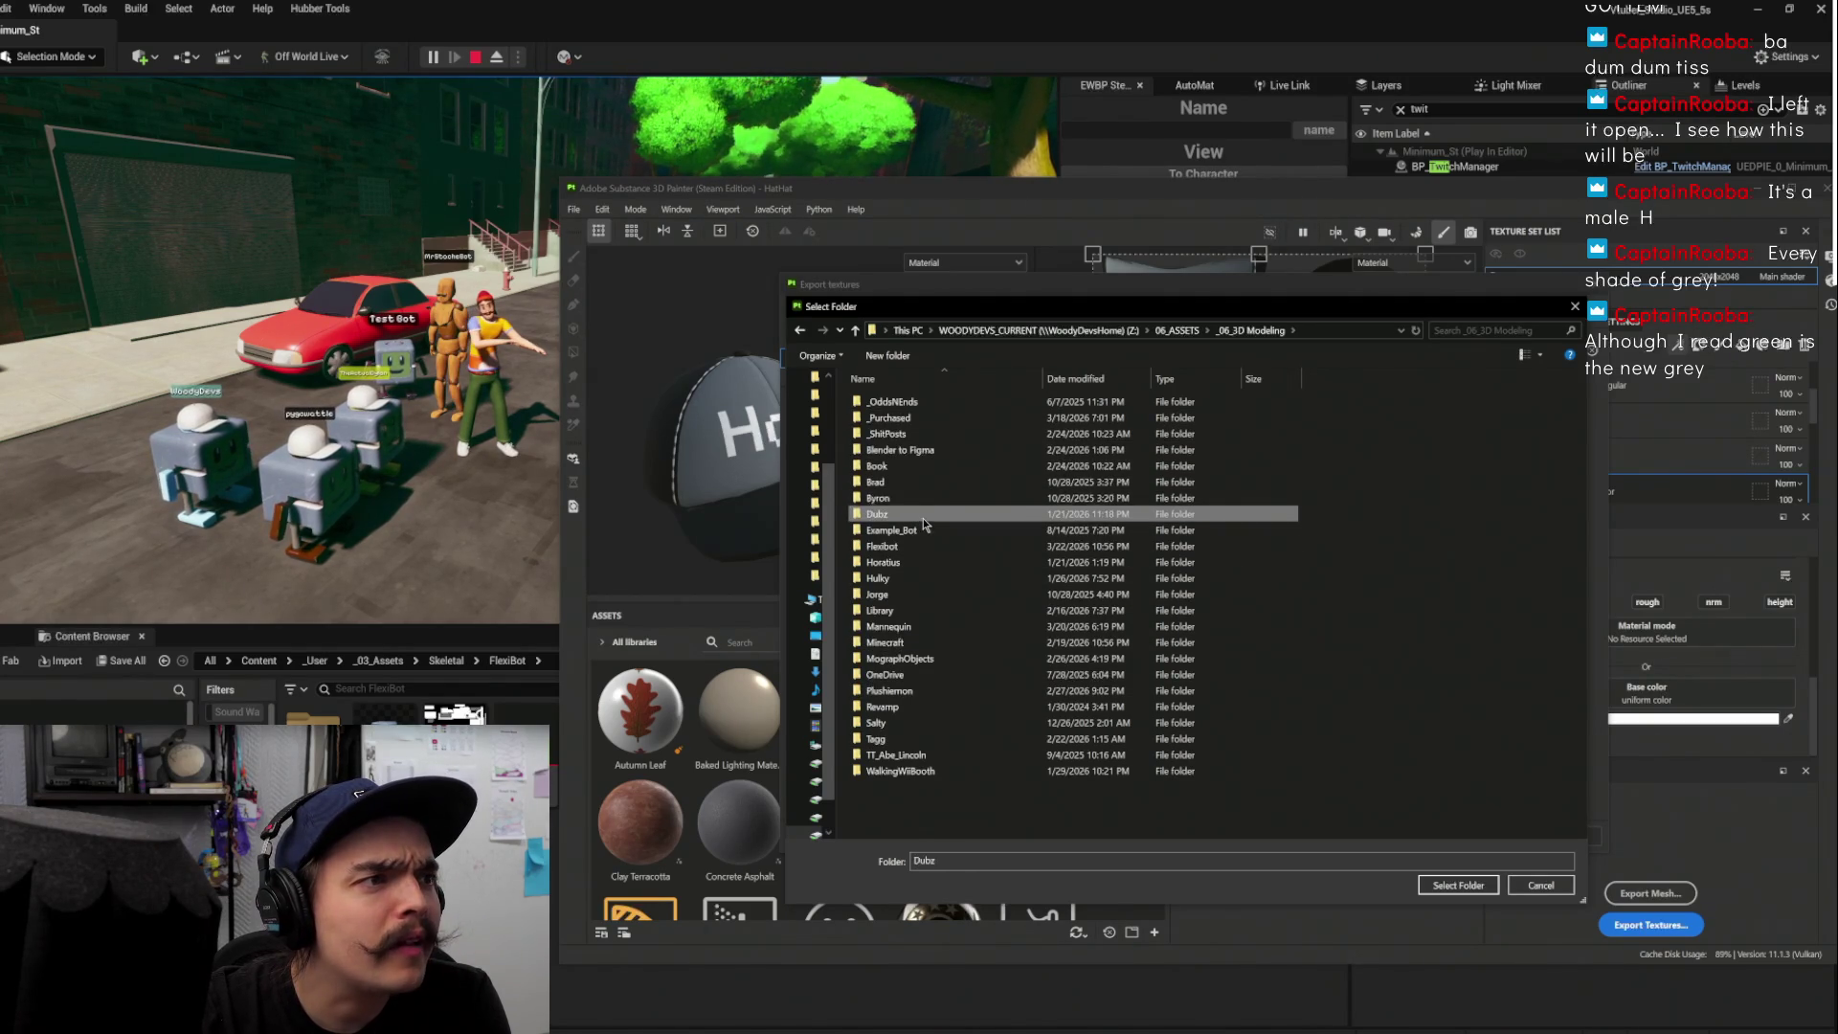
pyautogui.click(916, 563)
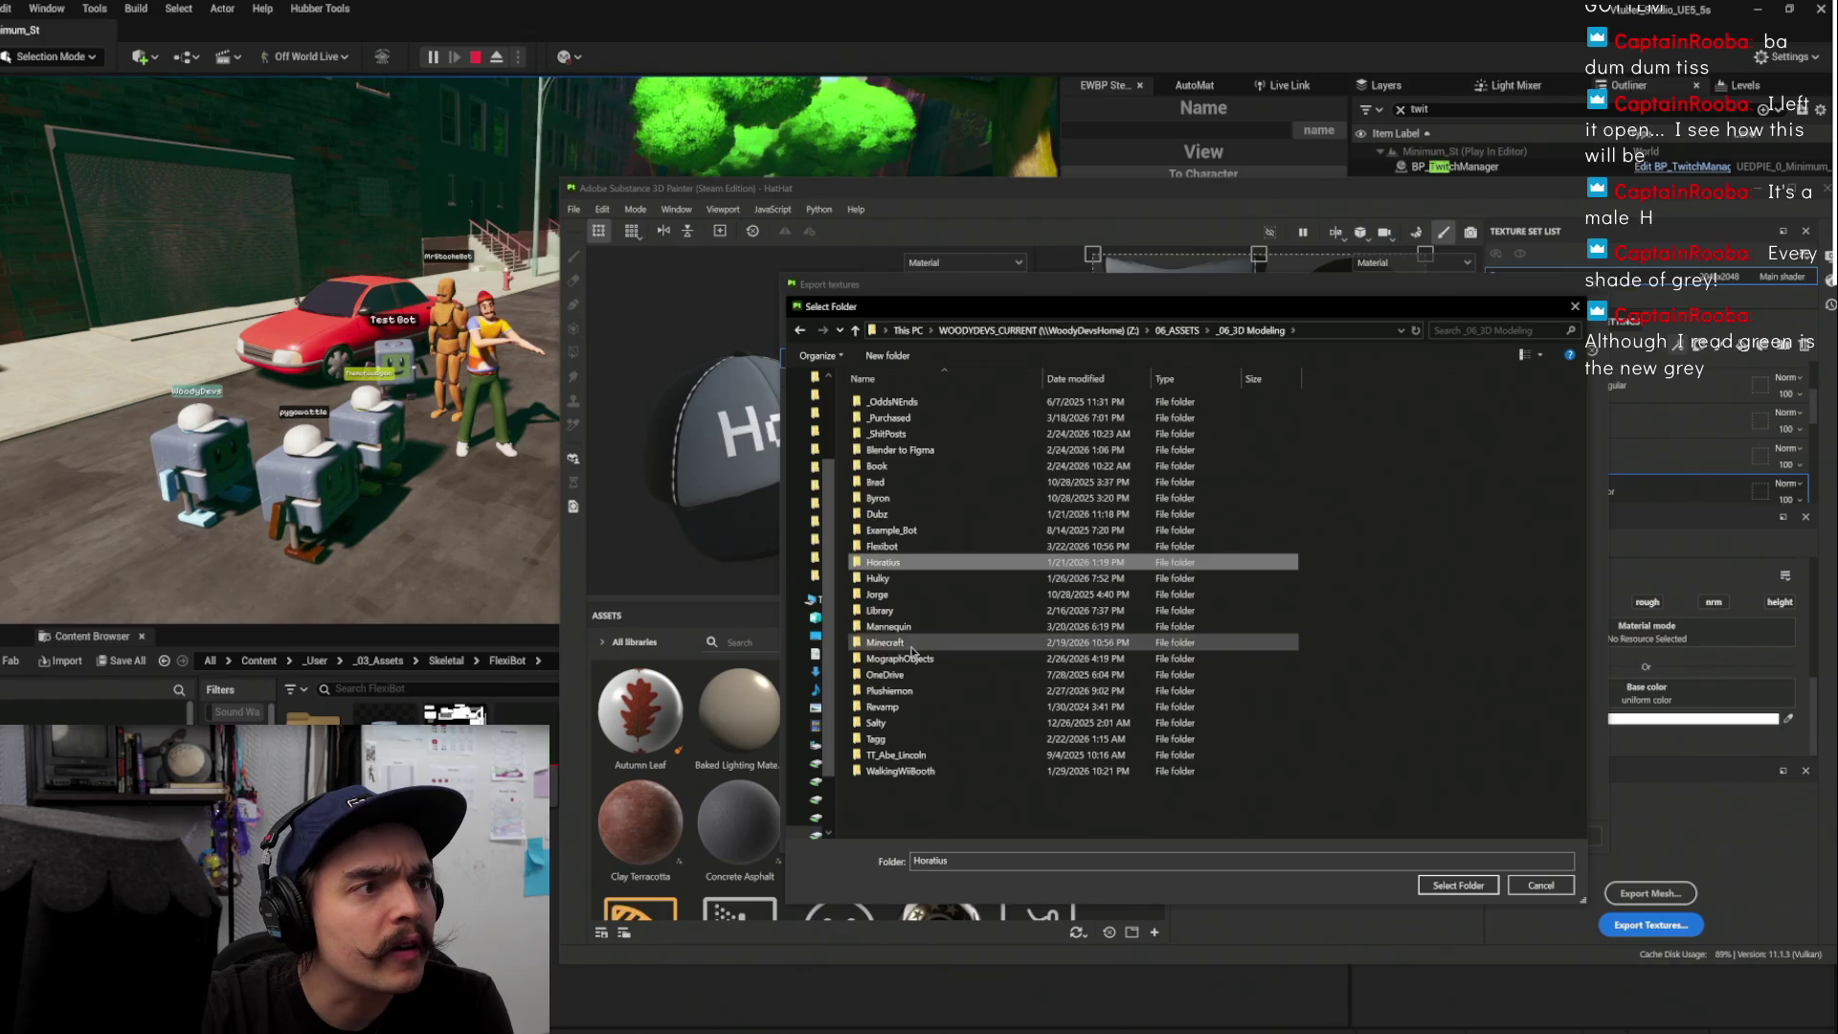
pyautogui.click(895, 531)
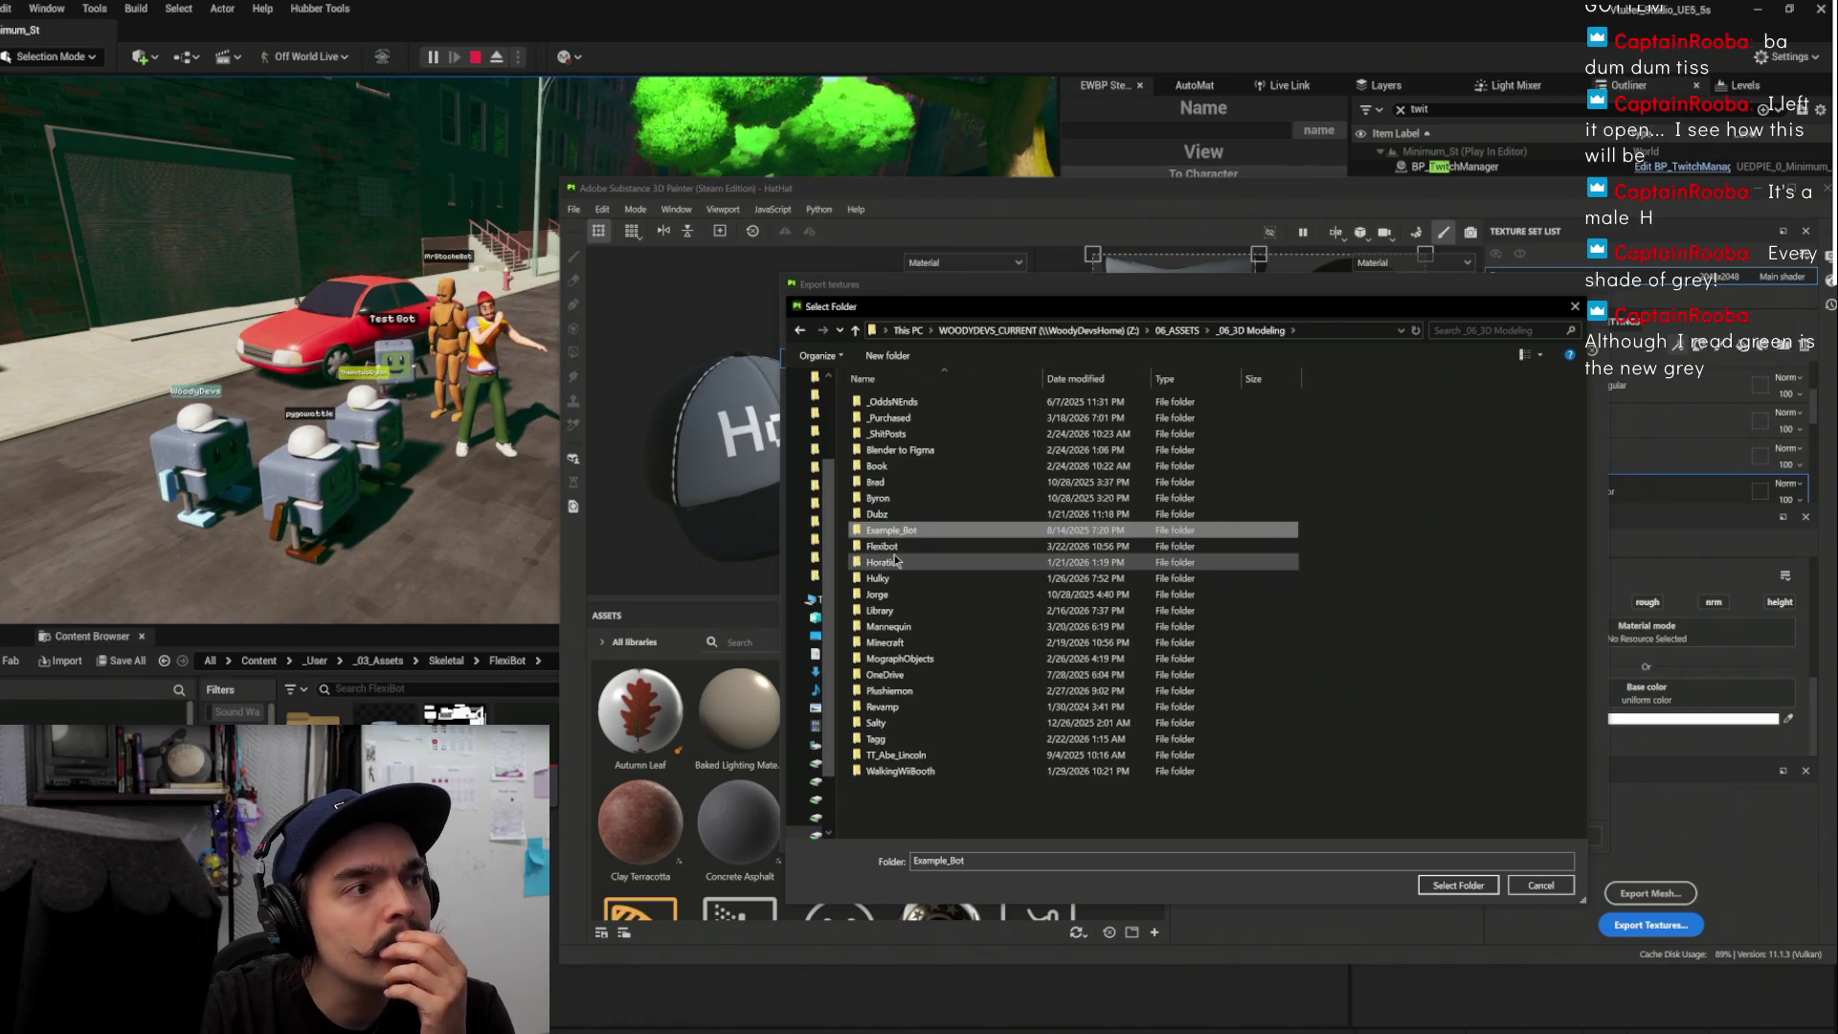
pyautogui.doubleClick(886, 547)
pyautogui.doubleClick(925, 400)
pyautogui.doubleClick(933, 404)
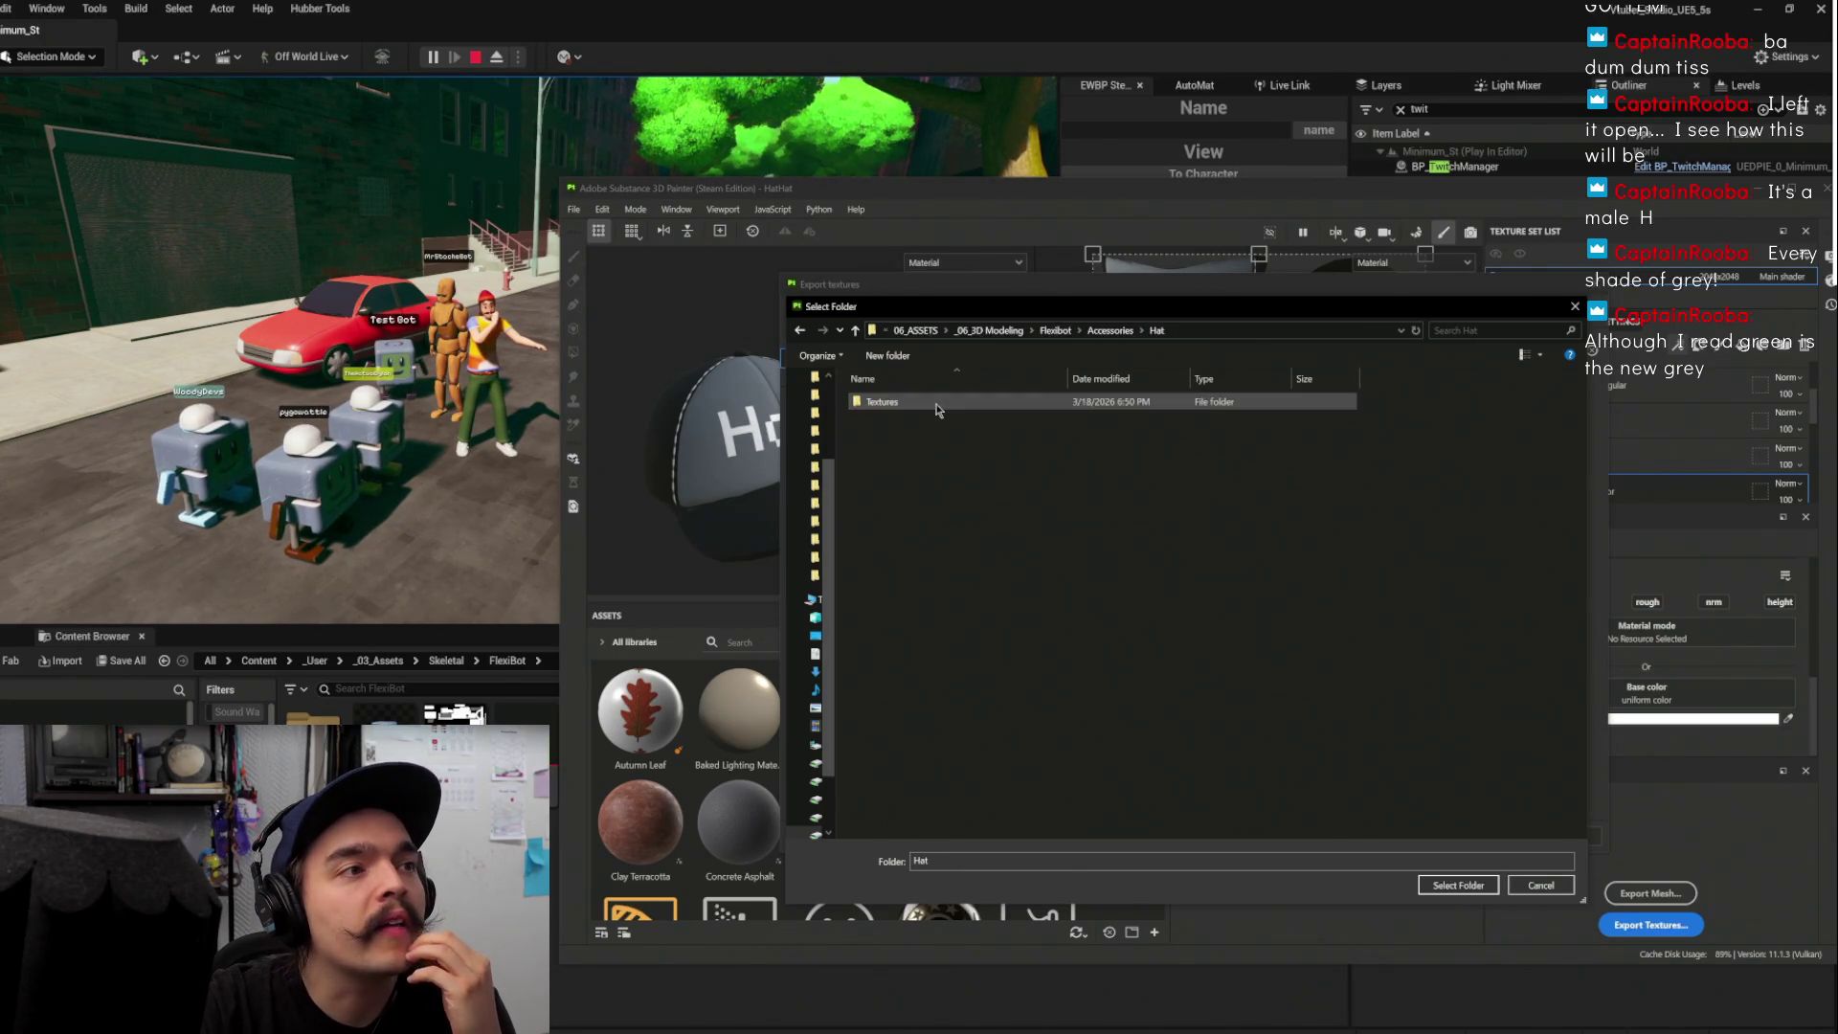
# Create a new HatHat folder inside Hat and select it as the output directory
pyautogui.click(900, 360)
pyautogui.write('Hat')
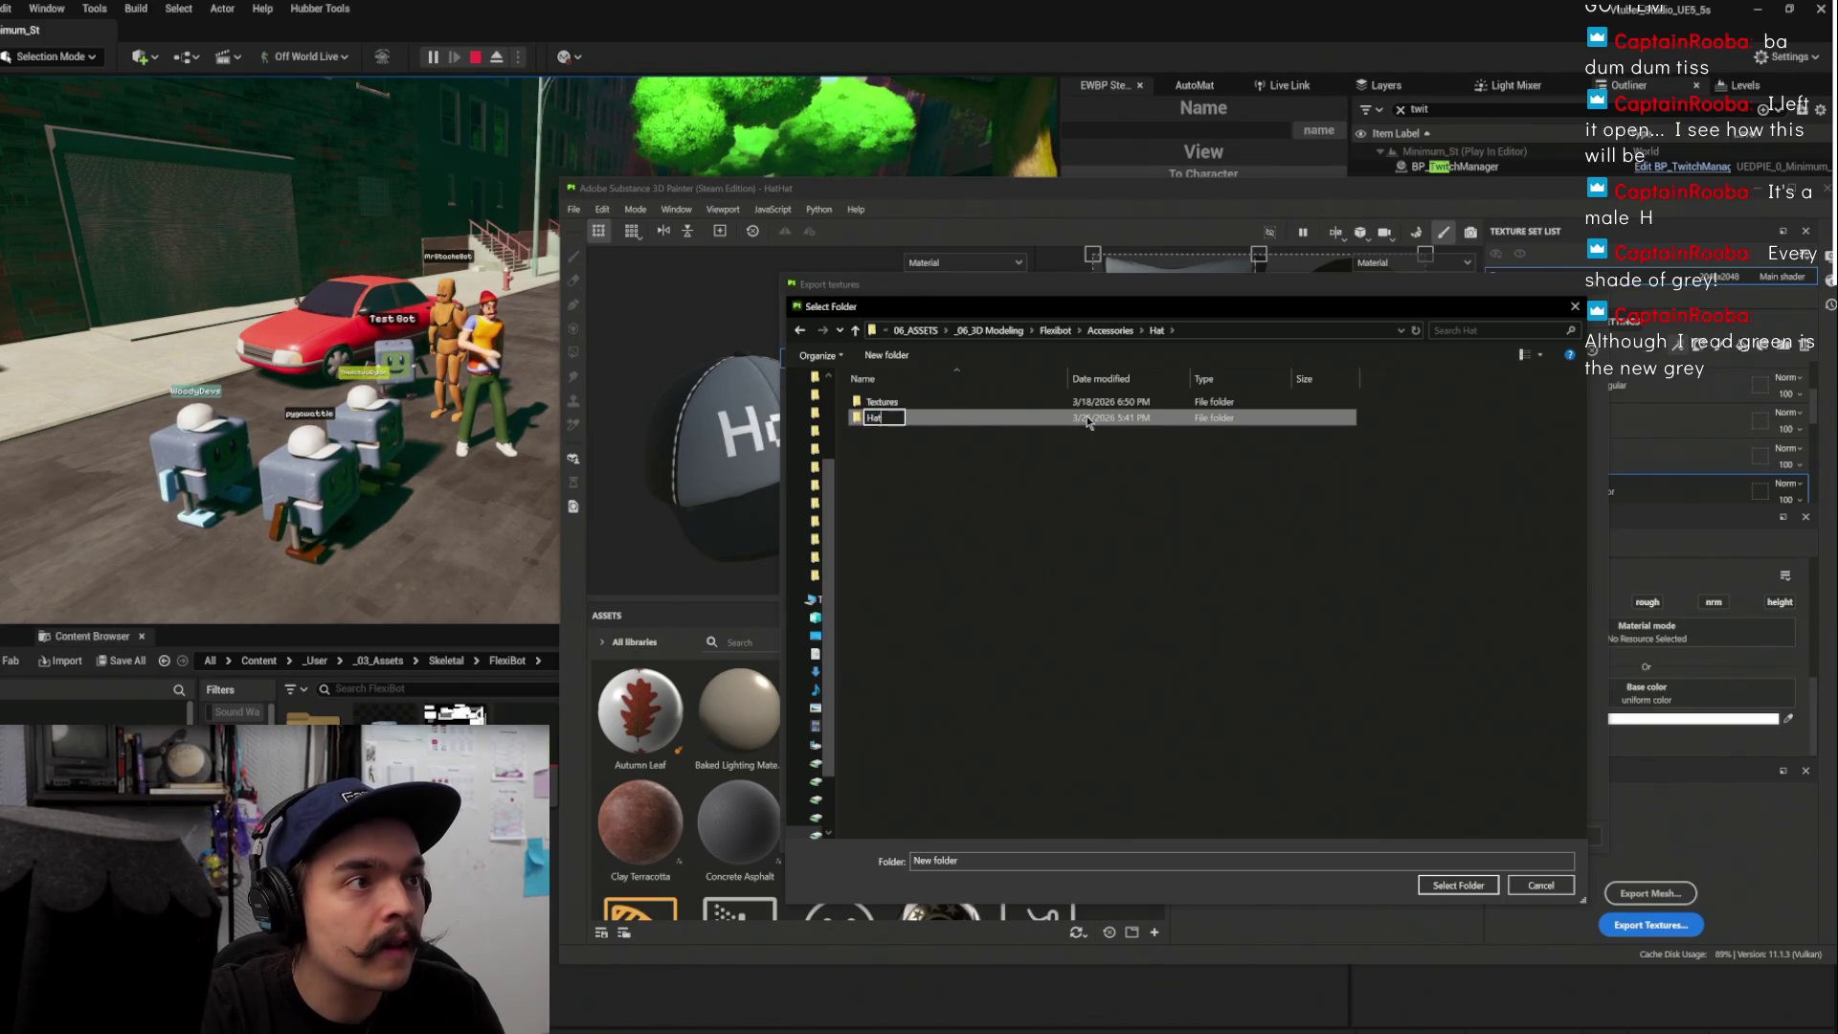
pyautogui.press('Return')
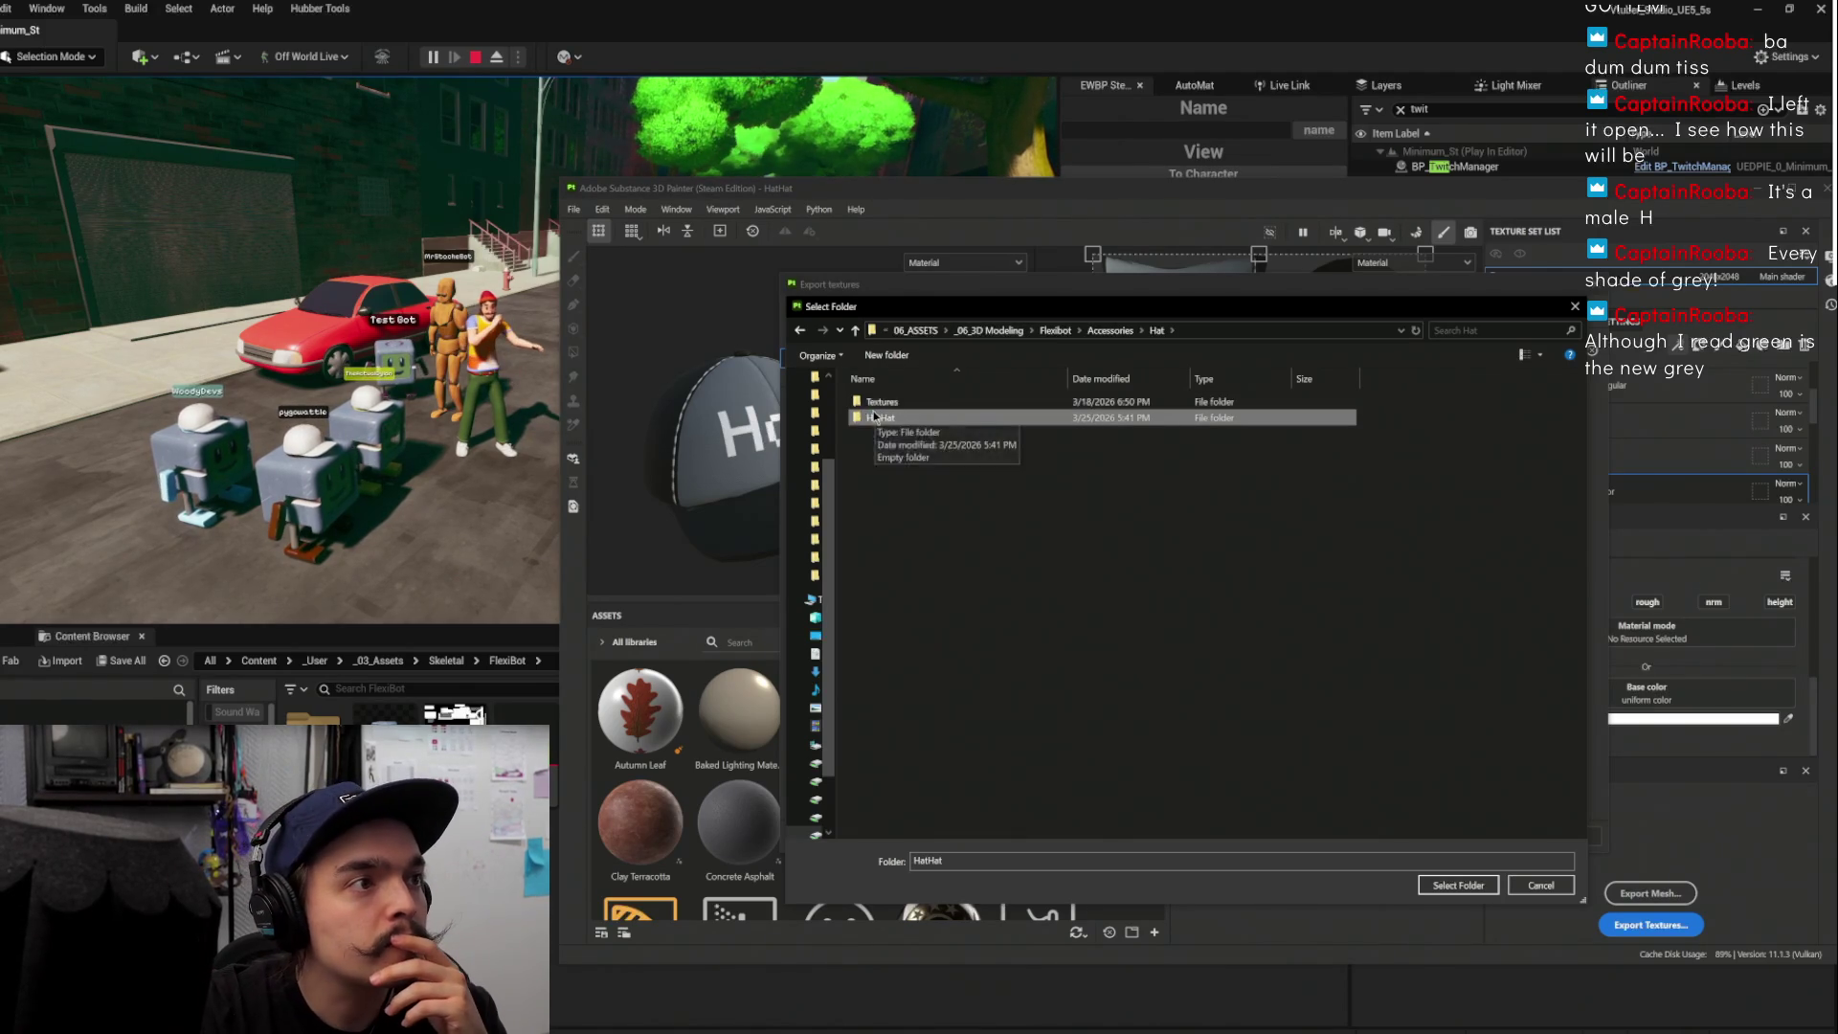
pyautogui.doubleClick(881, 418)
pyautogui.click(1457, 884)
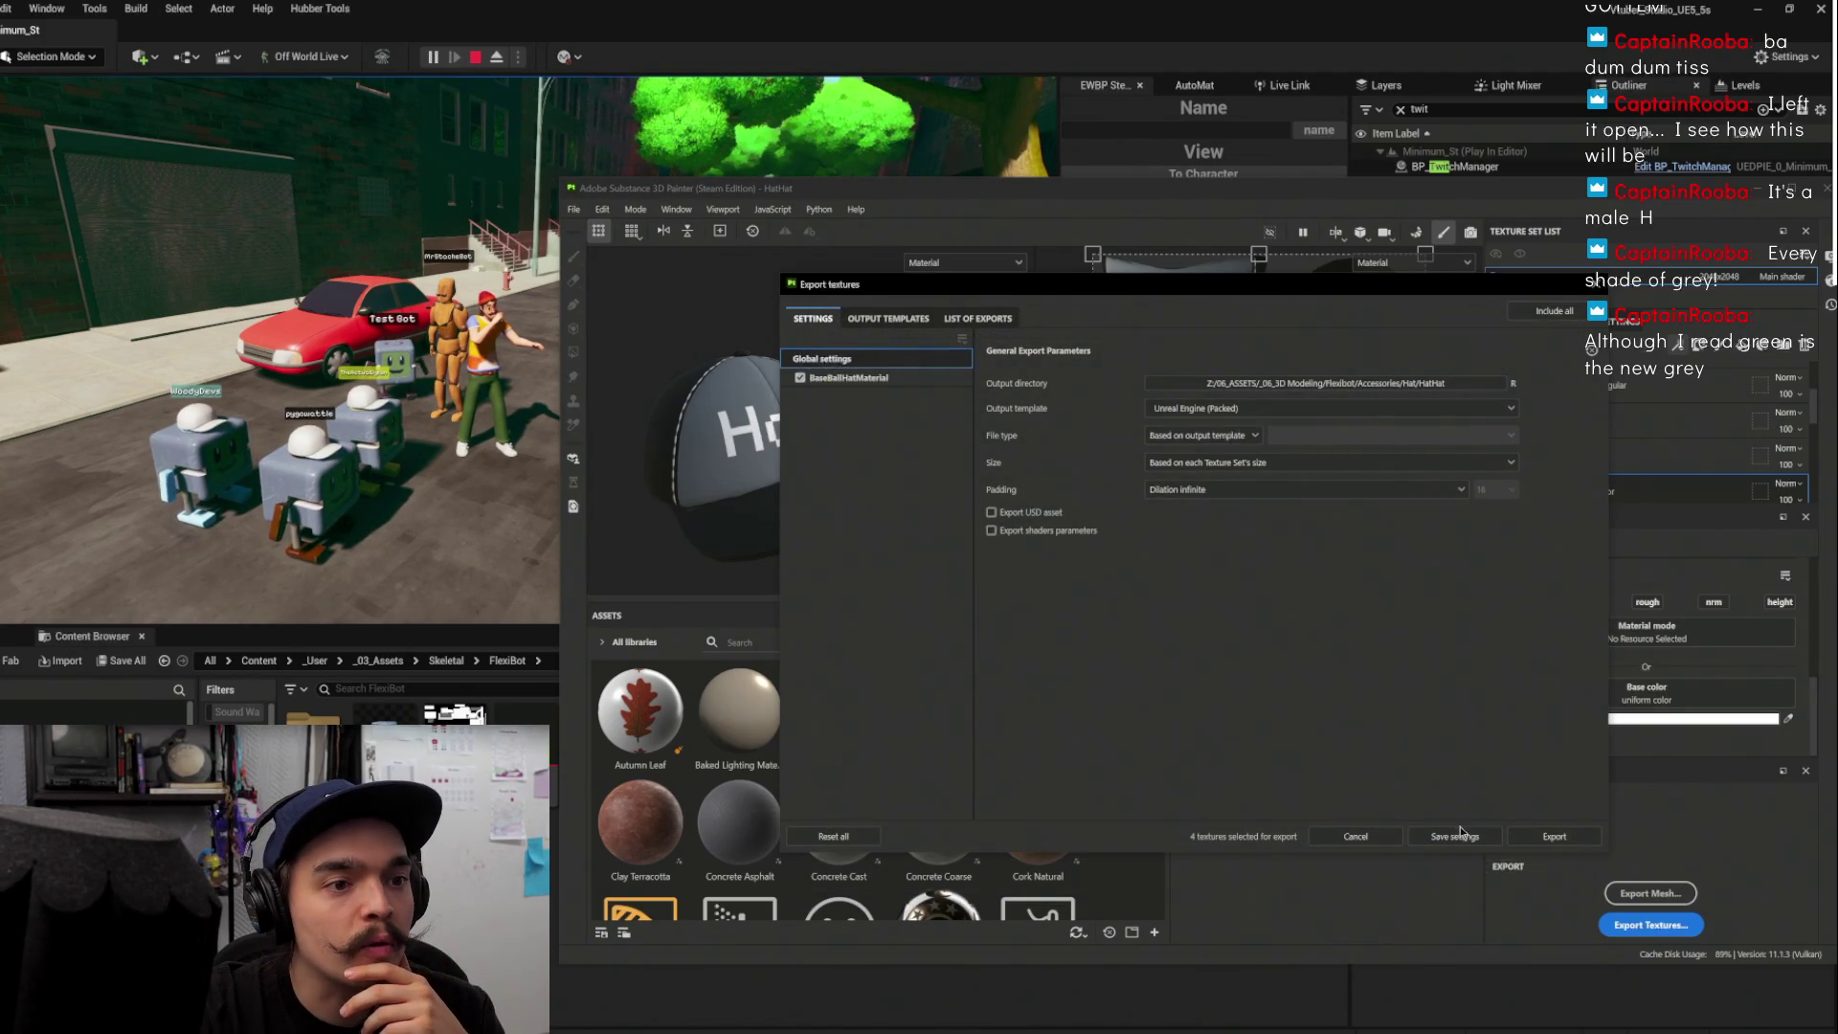
# Export the hat's textures, close the export window, and switch back to Unreal
pyautogui.click(1554, 837)
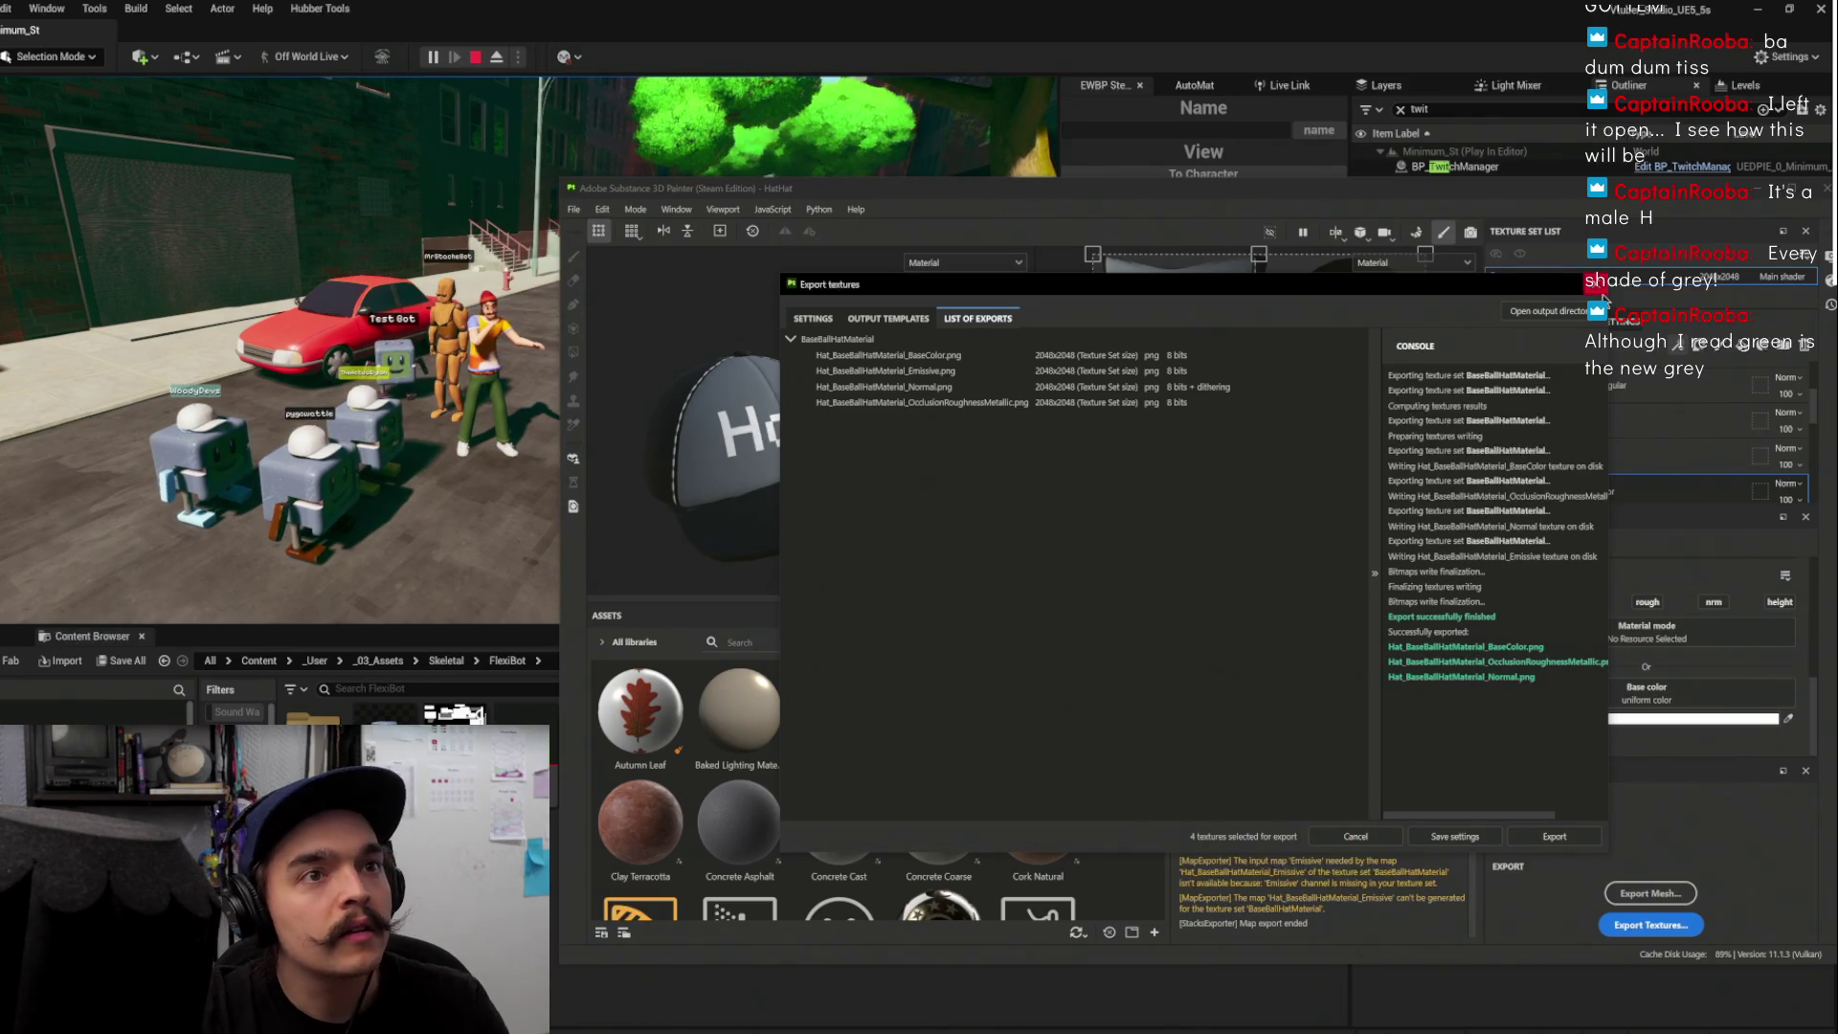
pyautogui.click(1596, 284)
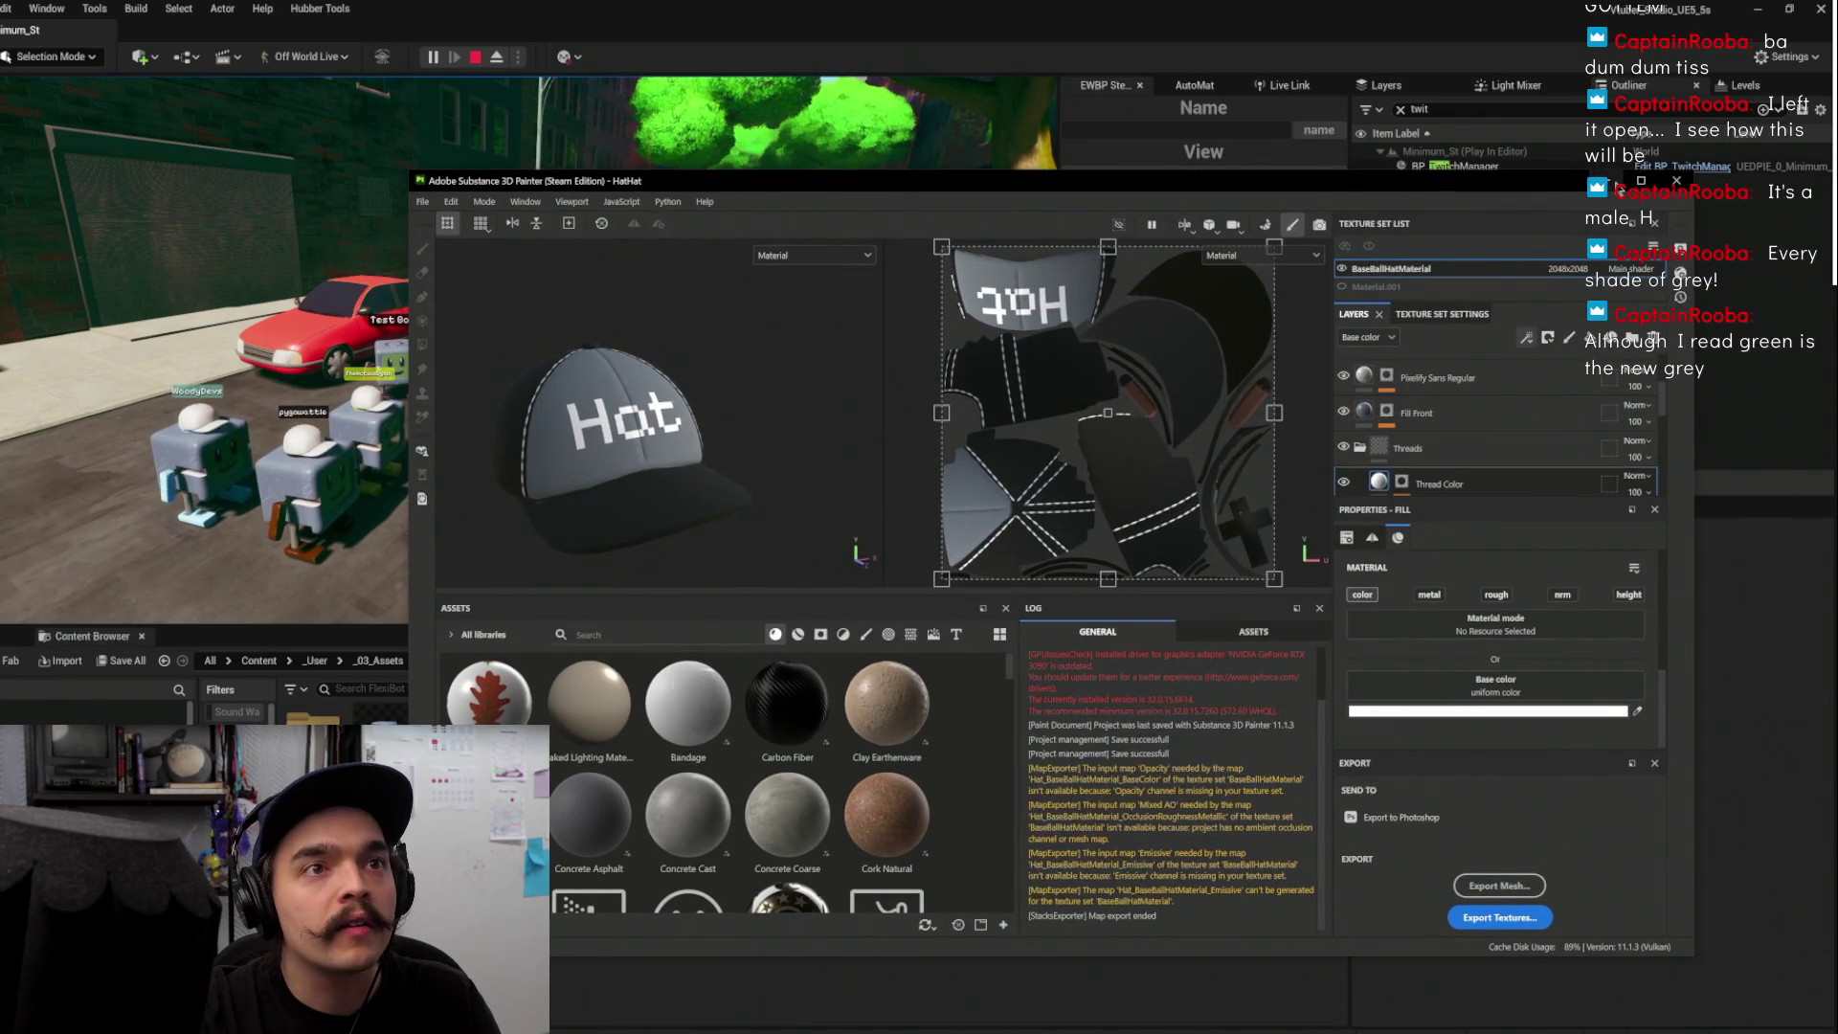
pyautogui.hotkey('alt', 'Tab')
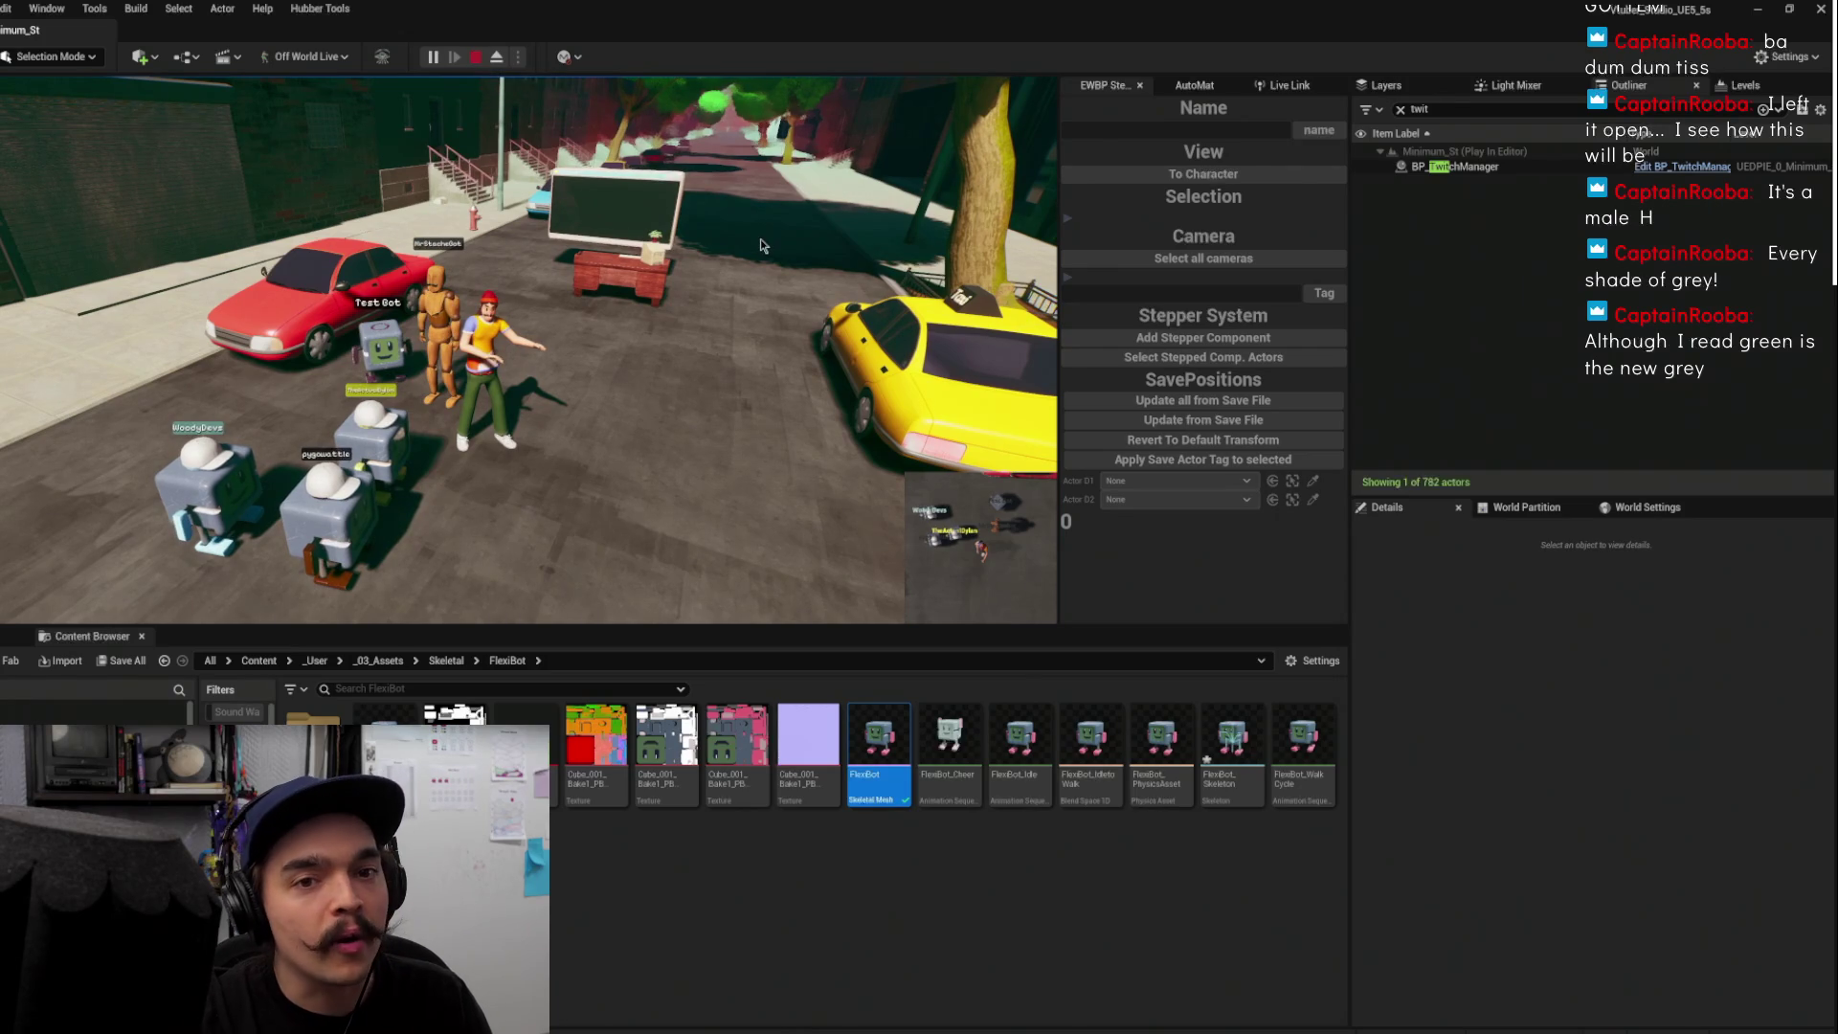
# End Play in Editor, locate the FlexiBot blueprint in the Content Browser, and open Cosmetics
pyautogui.press('Escape')
pyautogui.moveTo(587, 335); pyautogui.dragTo(550, 268)
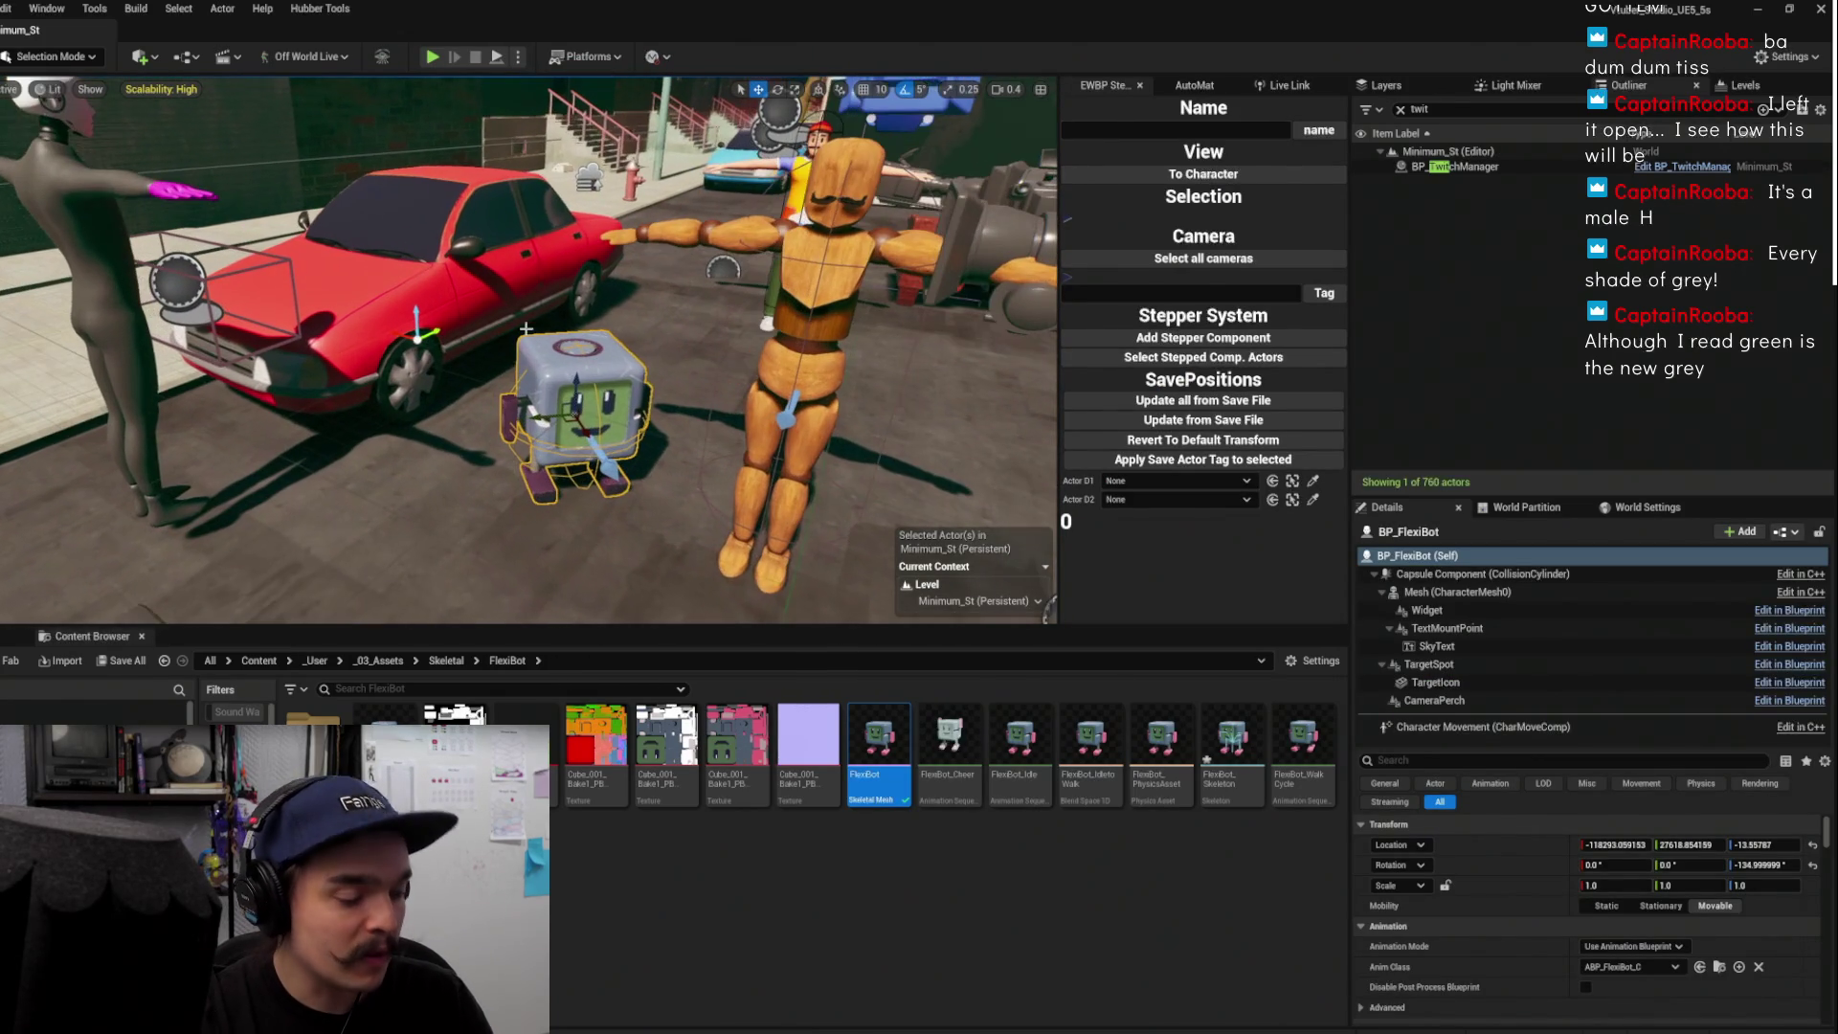
pyautogui.hotkey('ctrl', 'b')
pyautogui.doubleClick(316, 756)
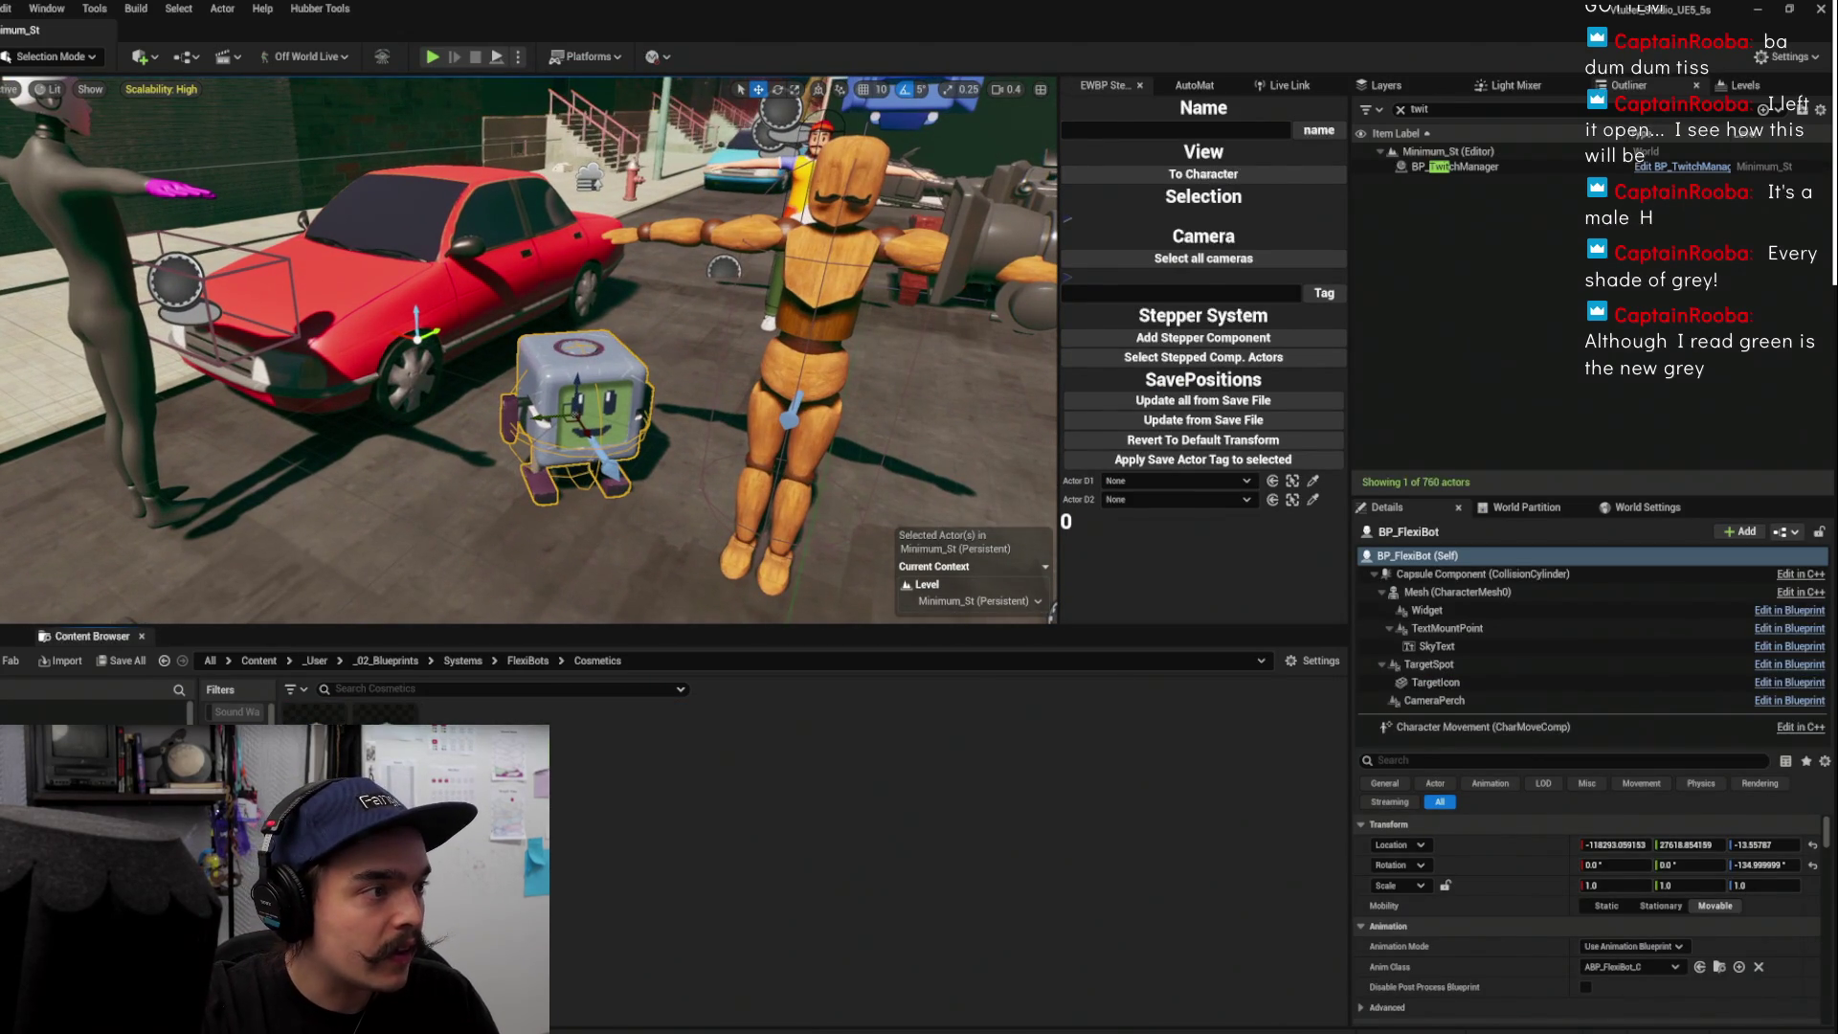
# Open BP_NormalHat, then its hat material instance, and locate the WhiteSquareTexture Diffuse asset
pyautogui.doubleClick(382, 737)
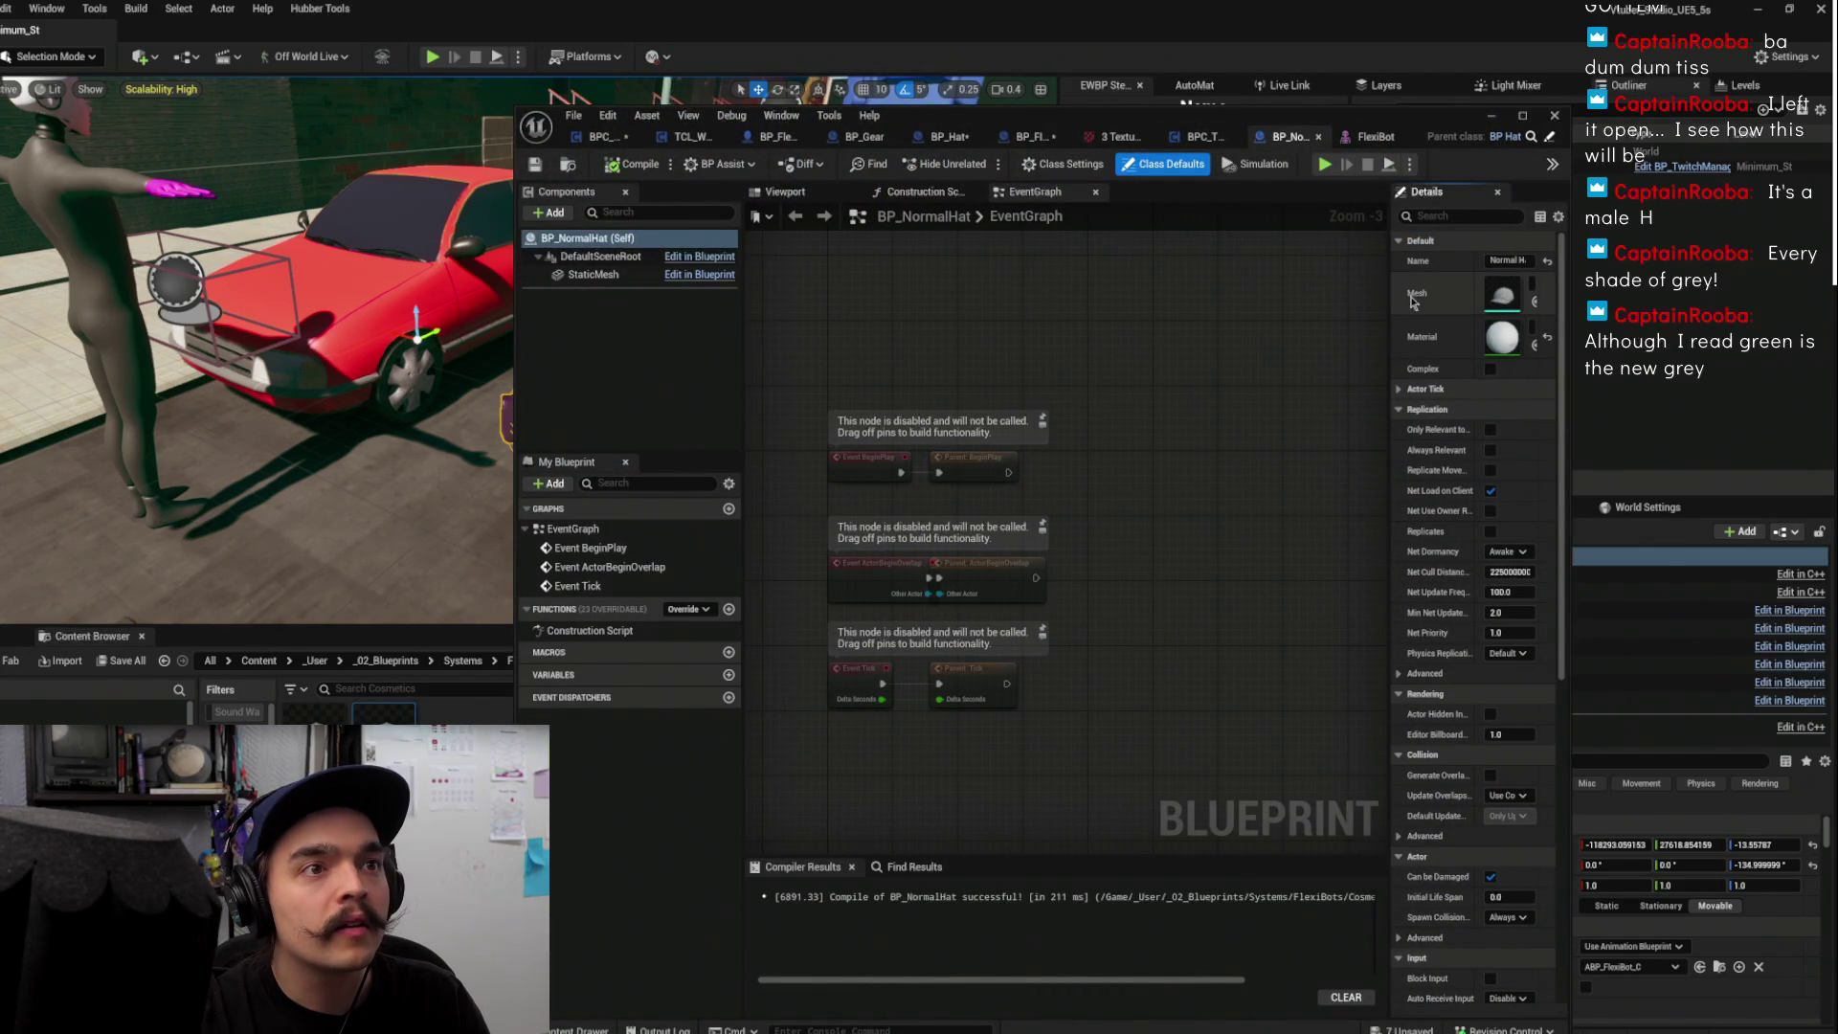
pyautogui.moveTo(1393, 346); pyautogui.dragTo(1226, 347)
pyautogui.click(1477, 348)
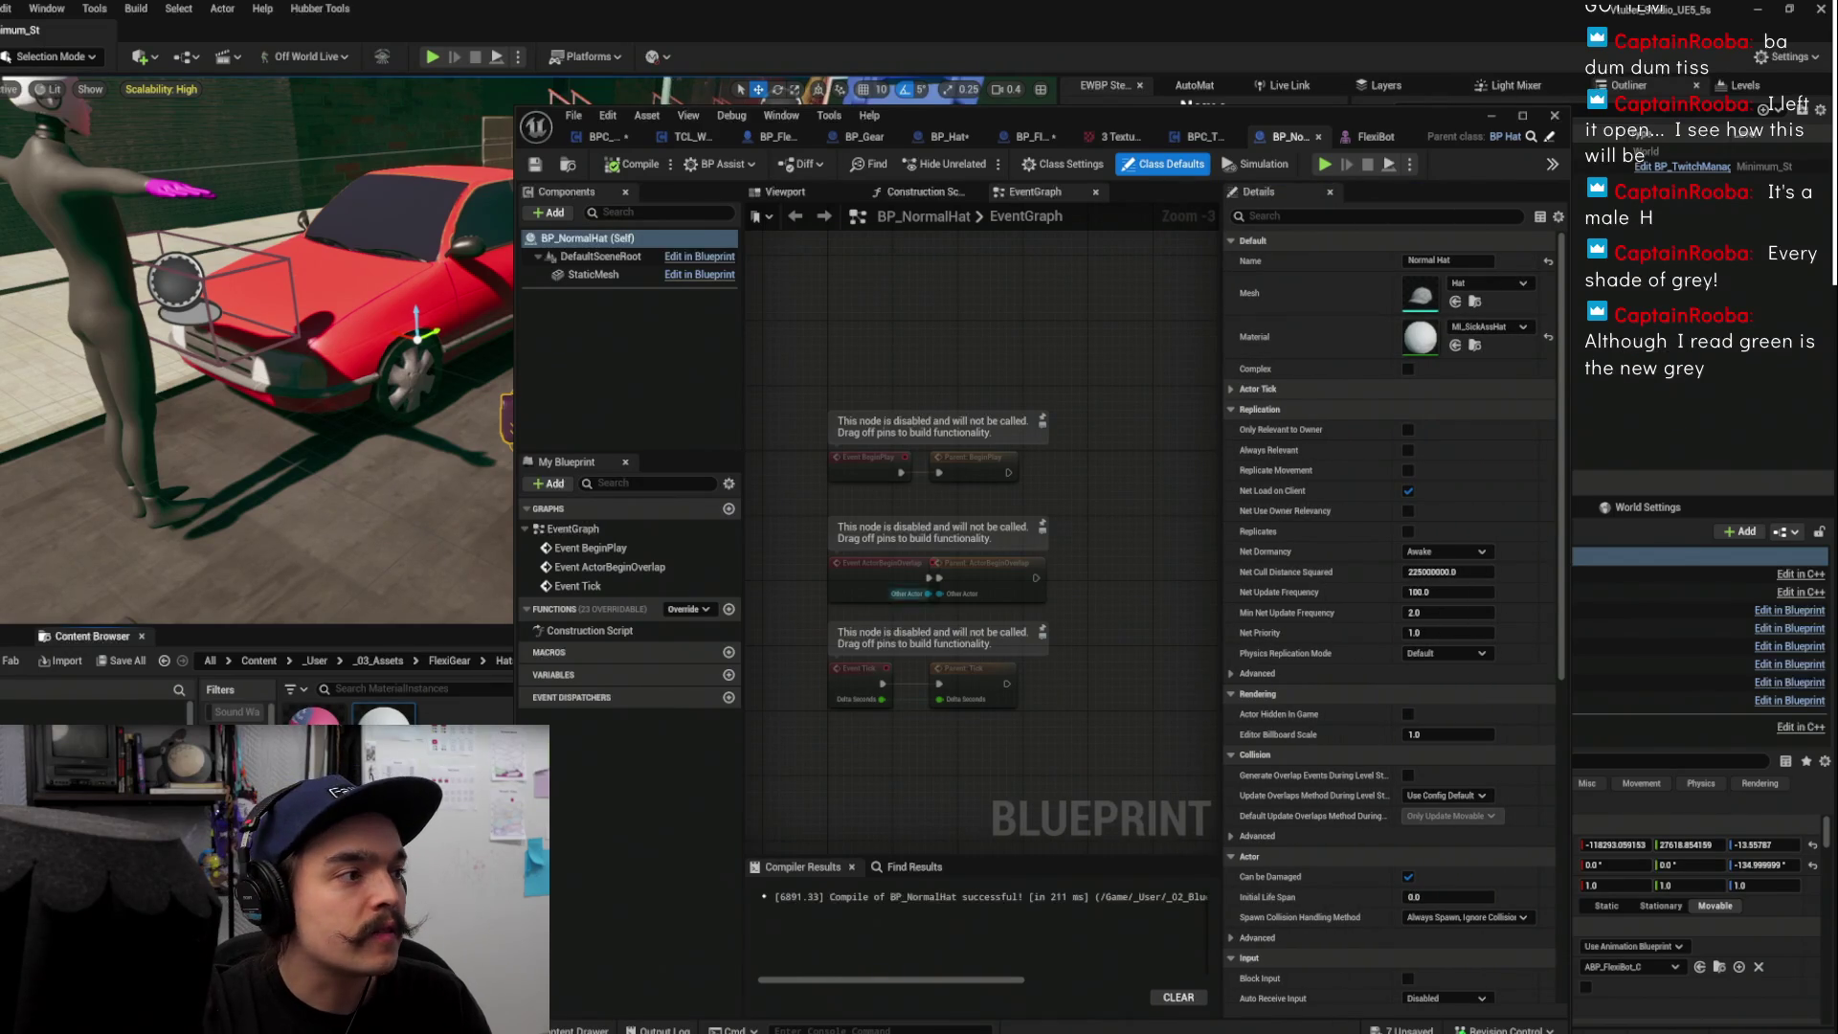
pyautogui.doubleClick(383, 716)
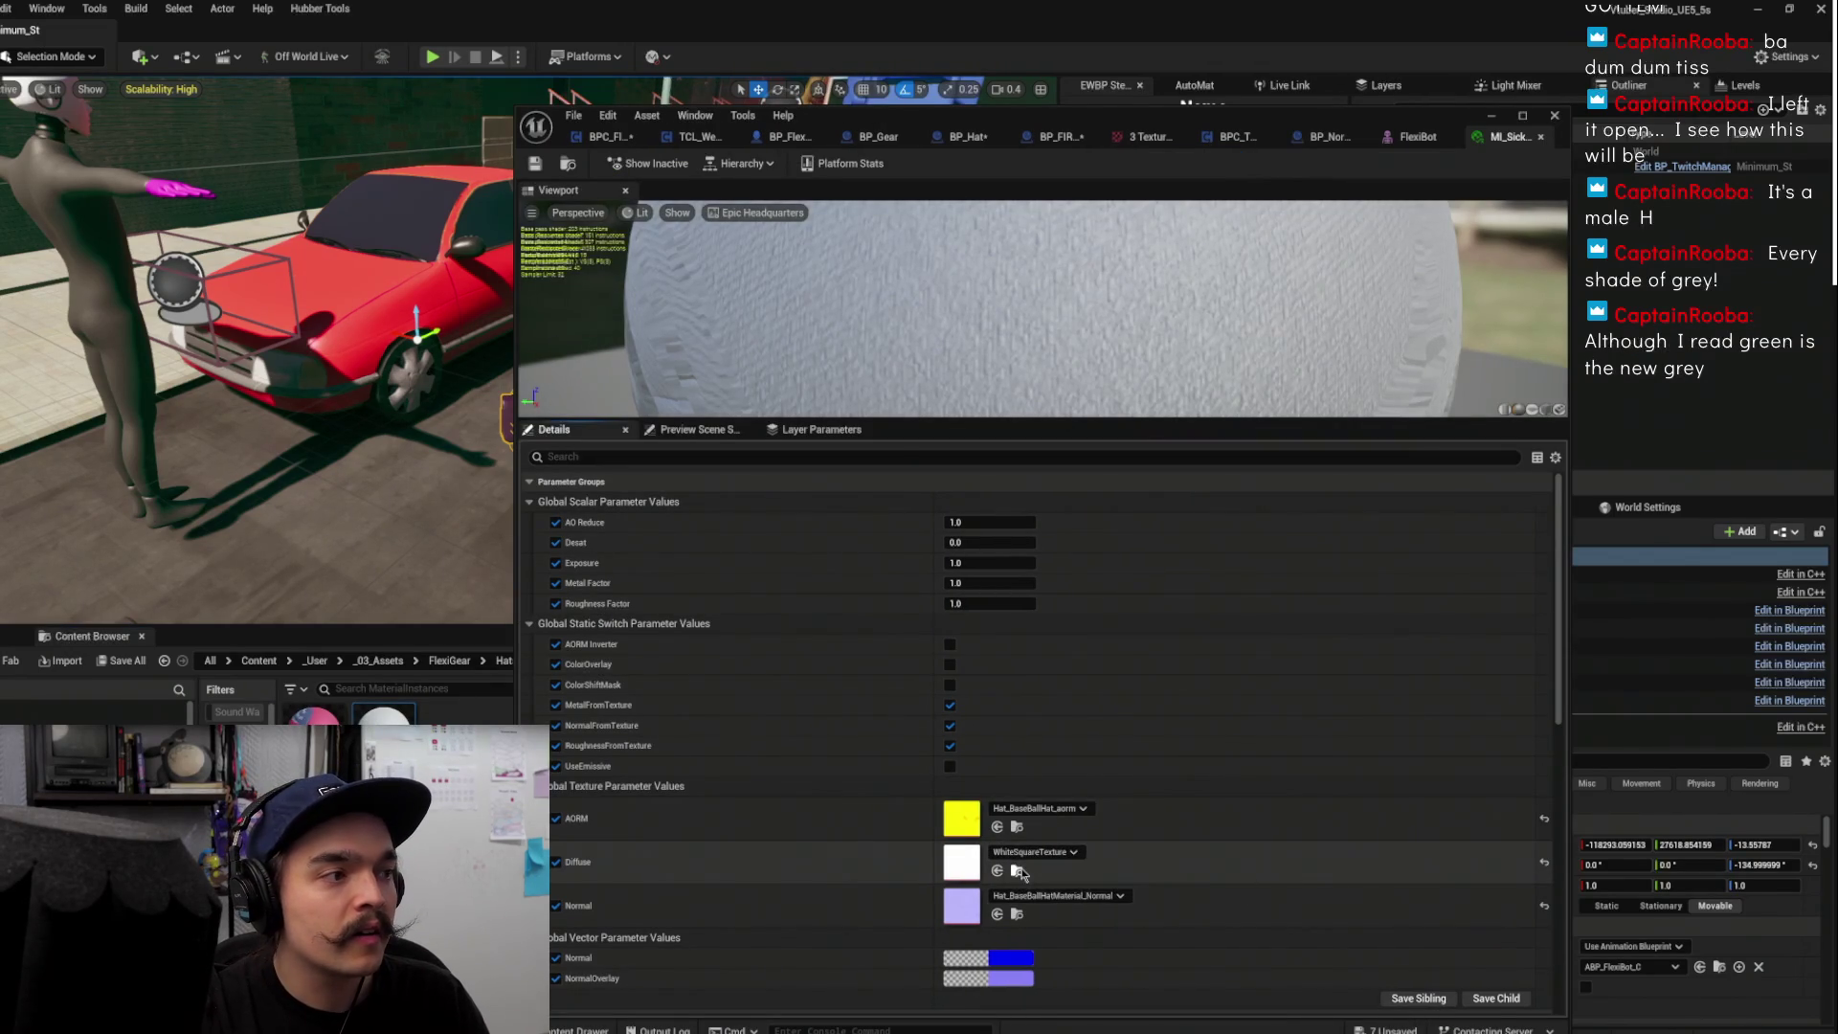
pyautogui.click(1016, 869)
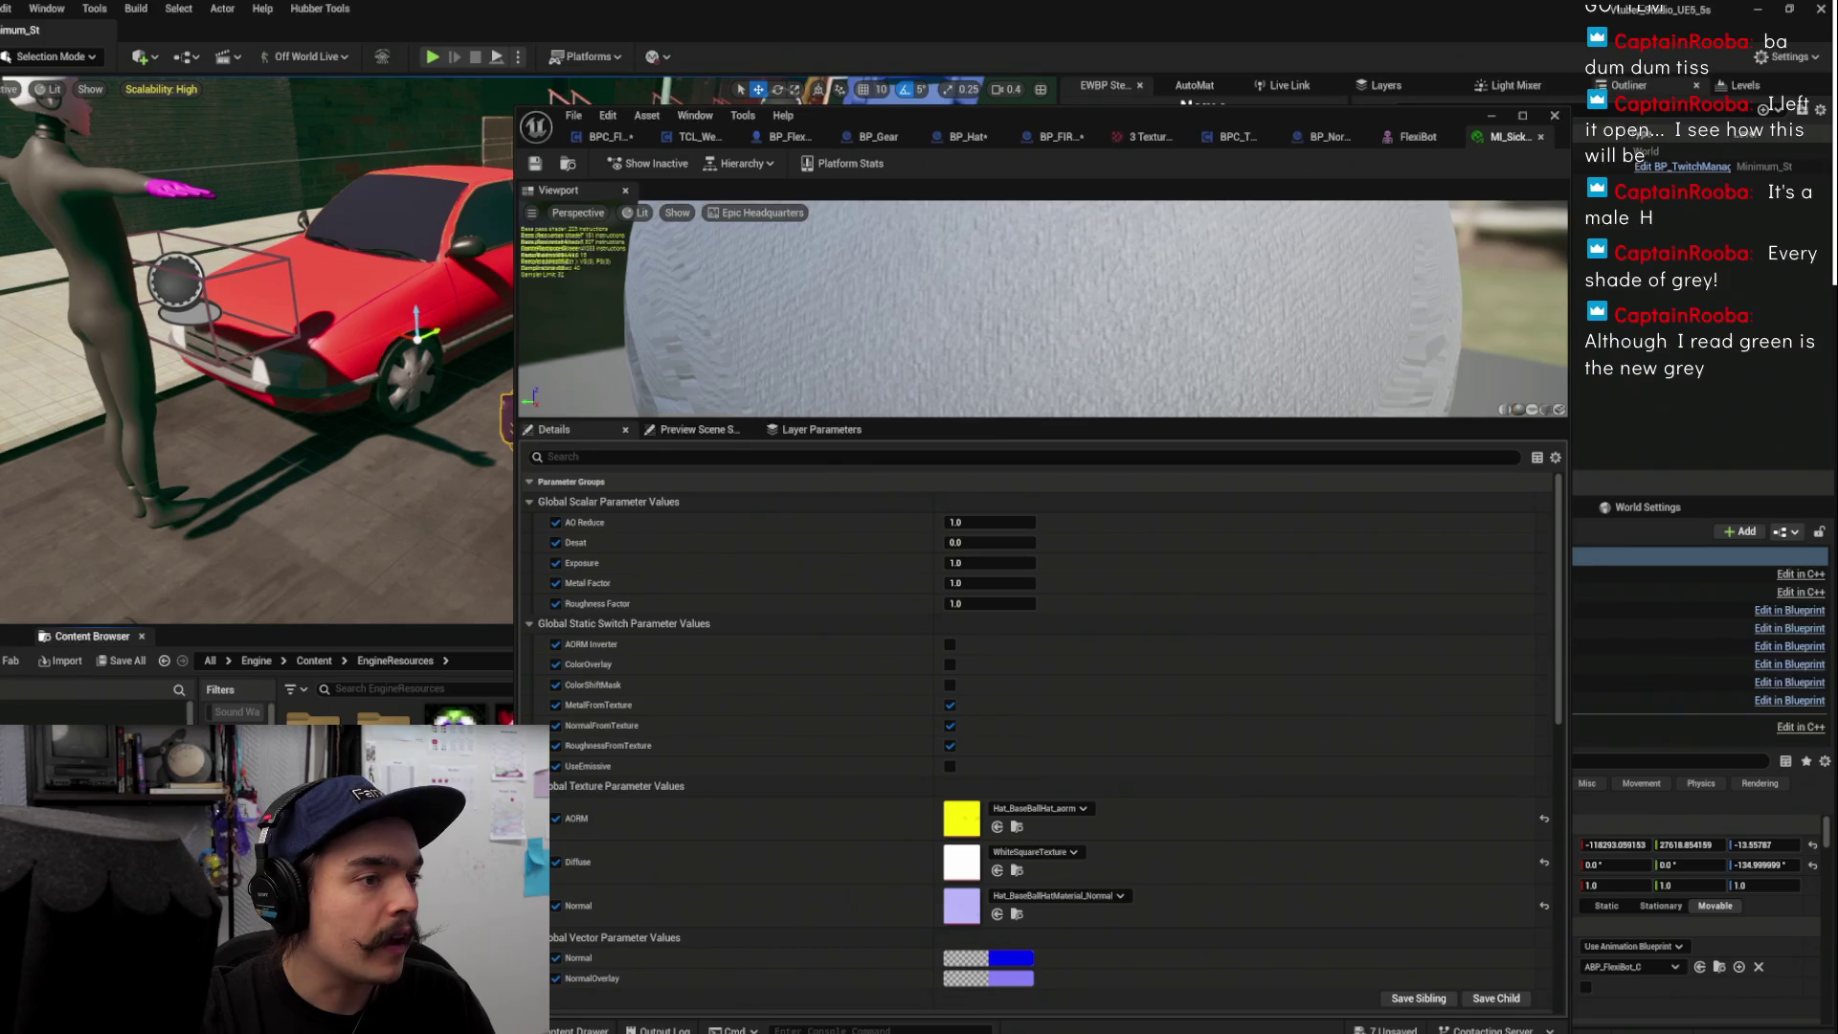
# Clear the Diffuse texture to None, move the editor aside, and sync the browser to the FlexiBot
pyautogui.click(1045, 854)
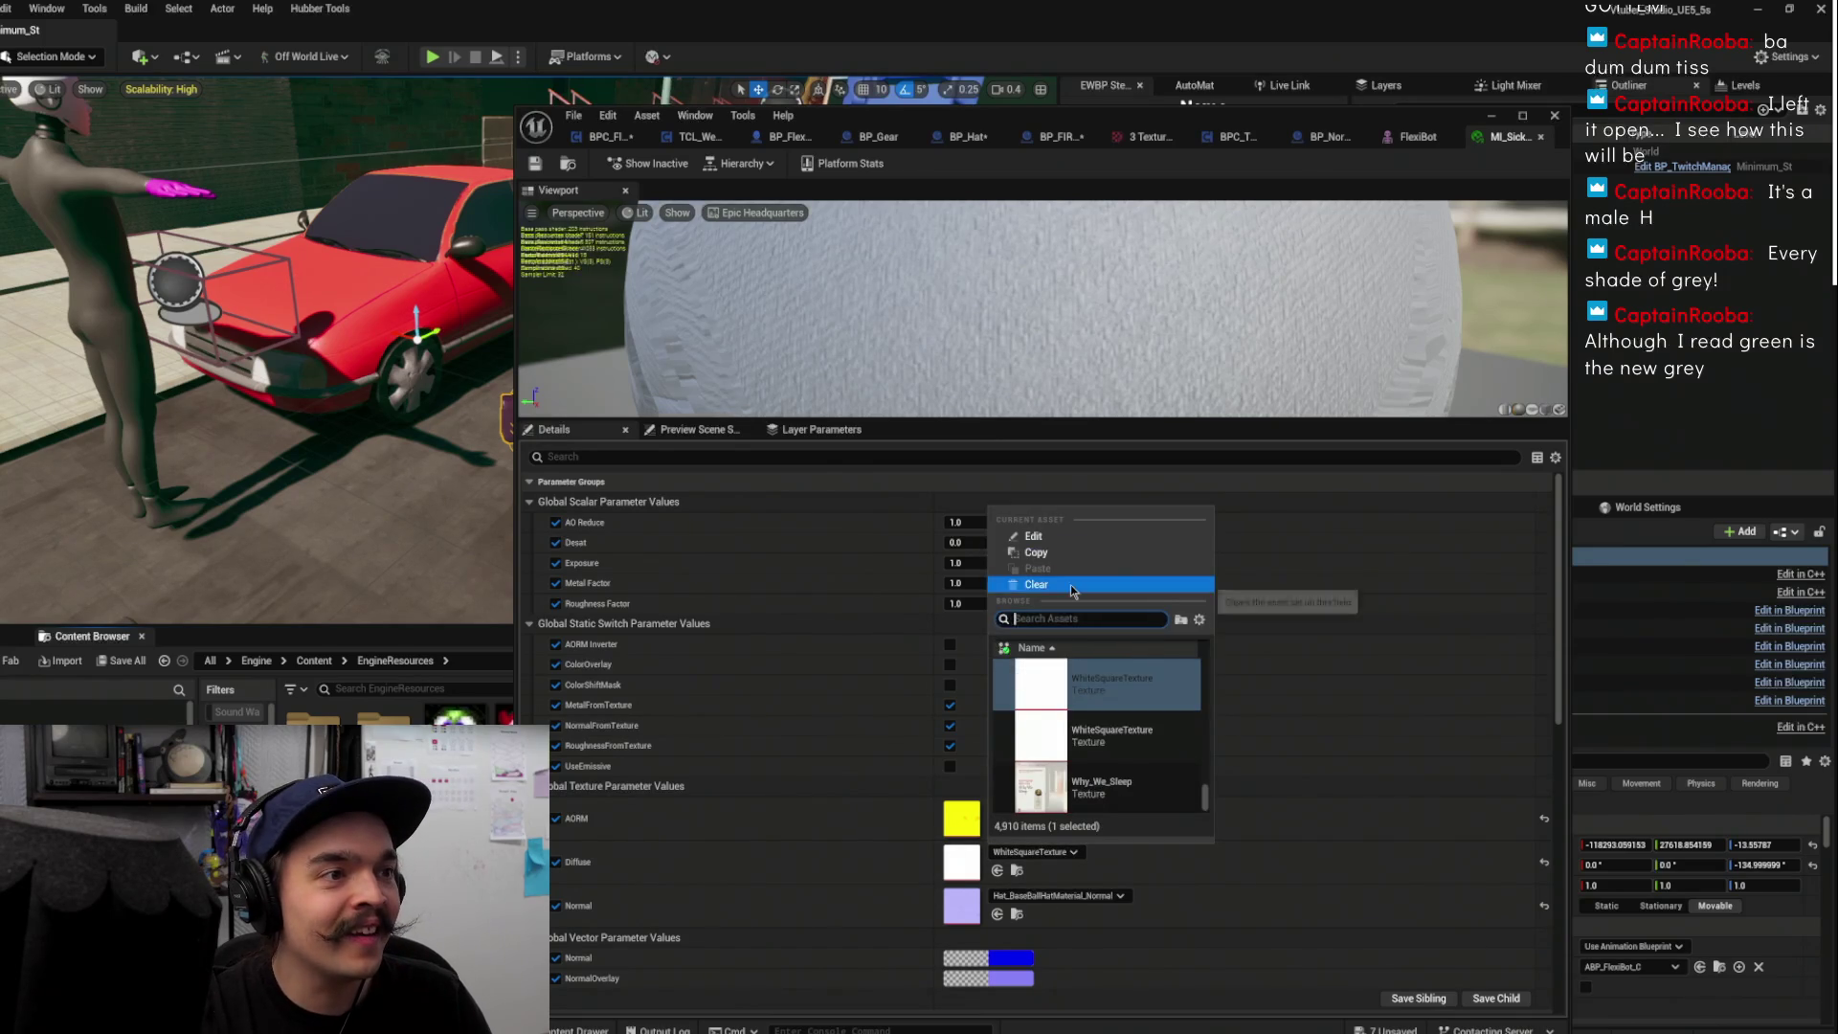
pyautogui.click(1022, 584)
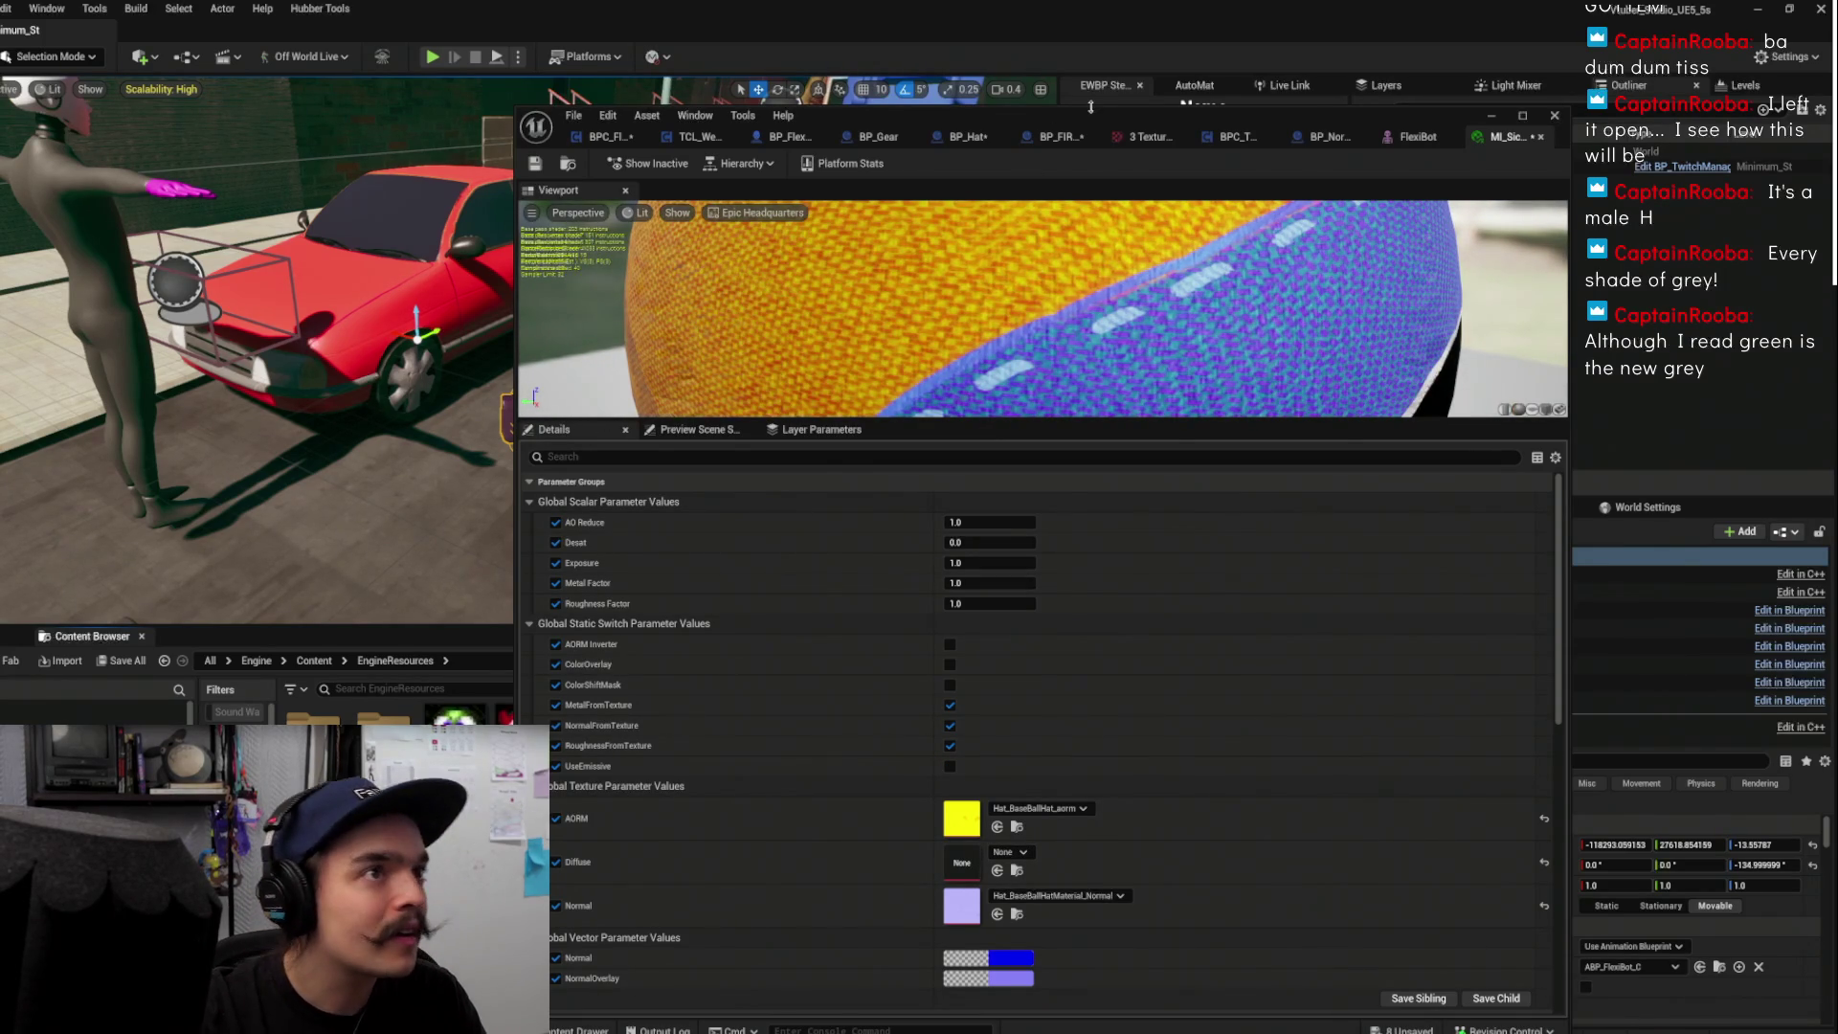
pyautogui.moveTo(1094, 117); pyautogui.dragTo(1383, 101)
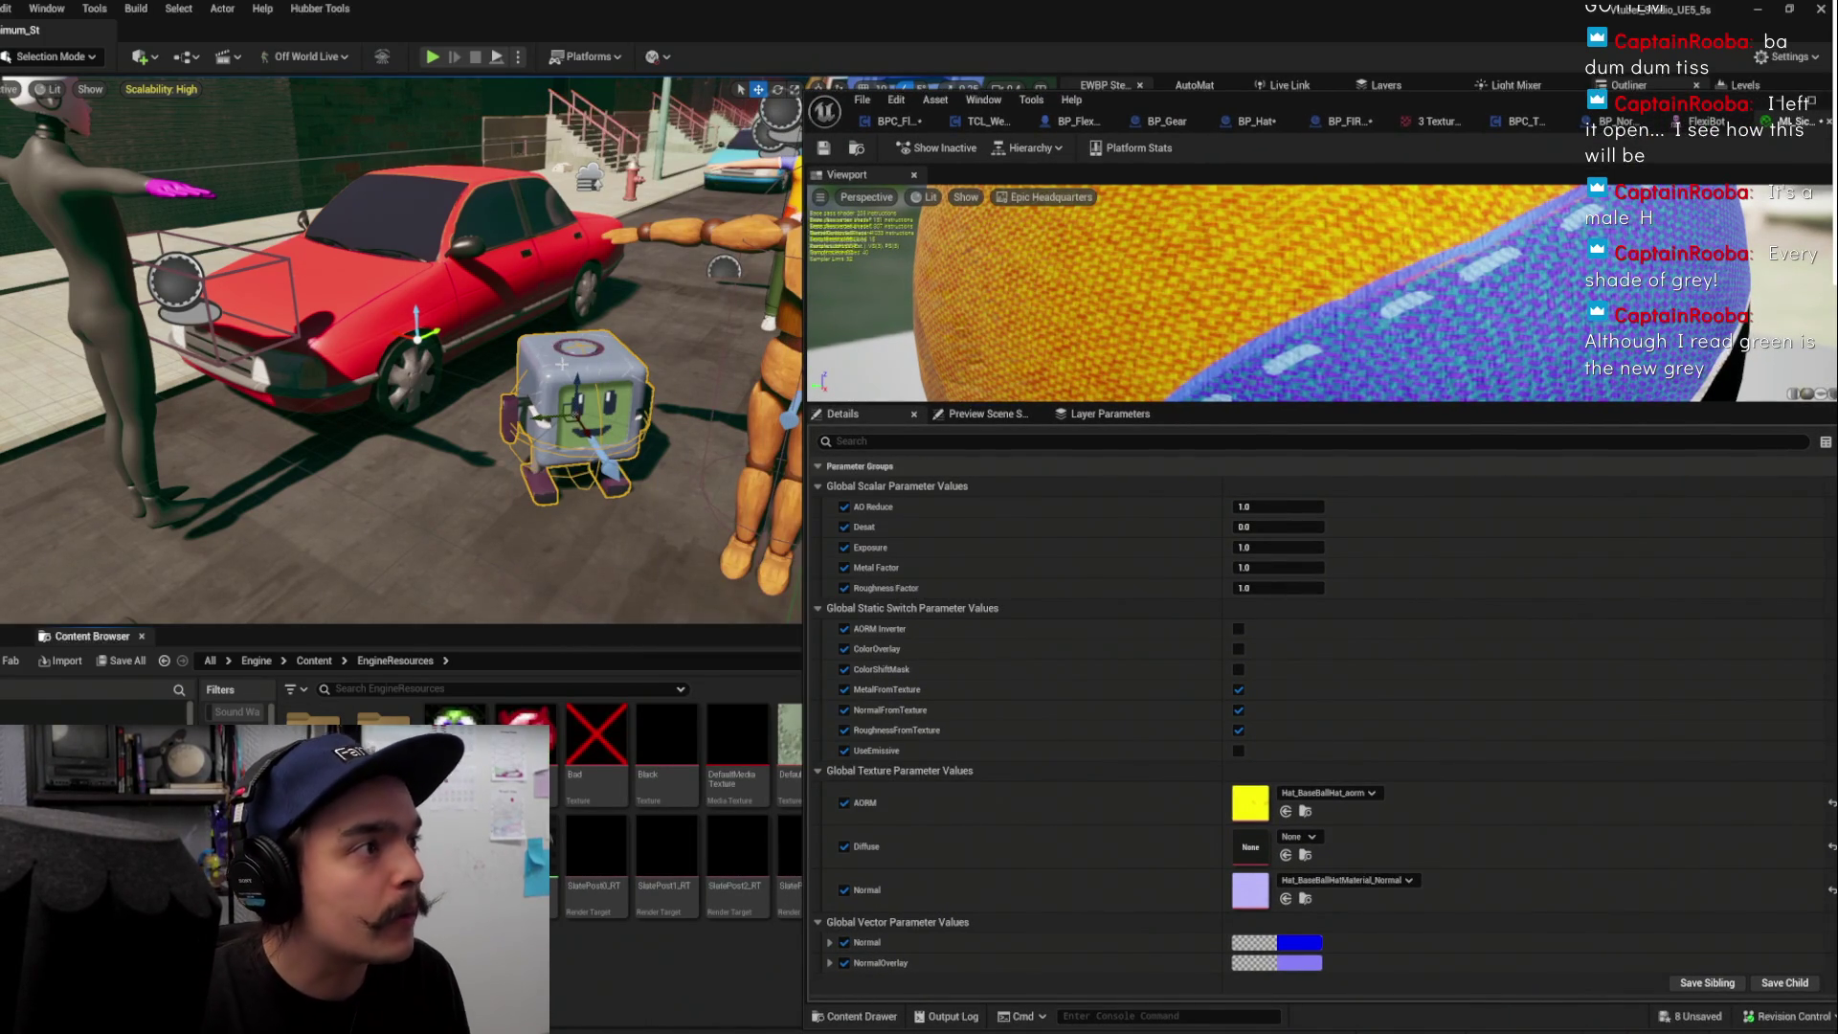
pyautogui.hotkey('ctrl', 'b')
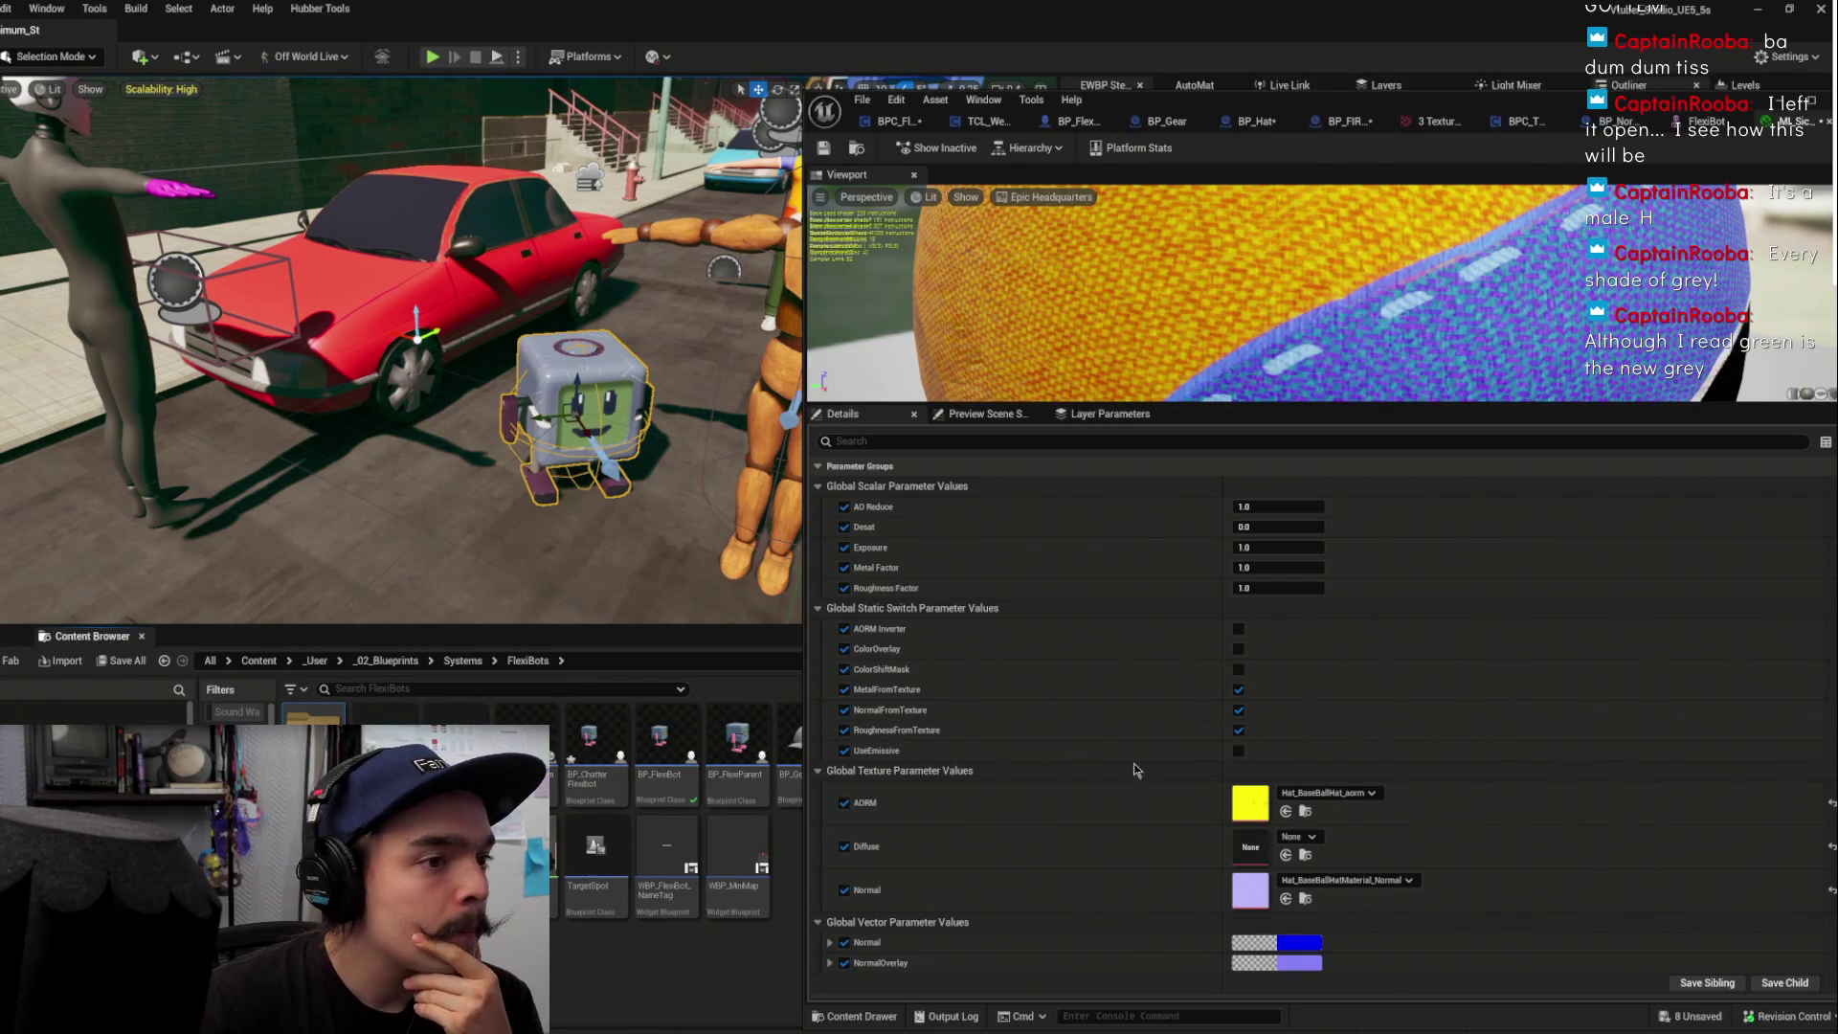
# Assign the FirstBaseBallHat BaseColor texture as Diffuse, save the instance, and minimize its editor
pyautogui.click(1305, 810)
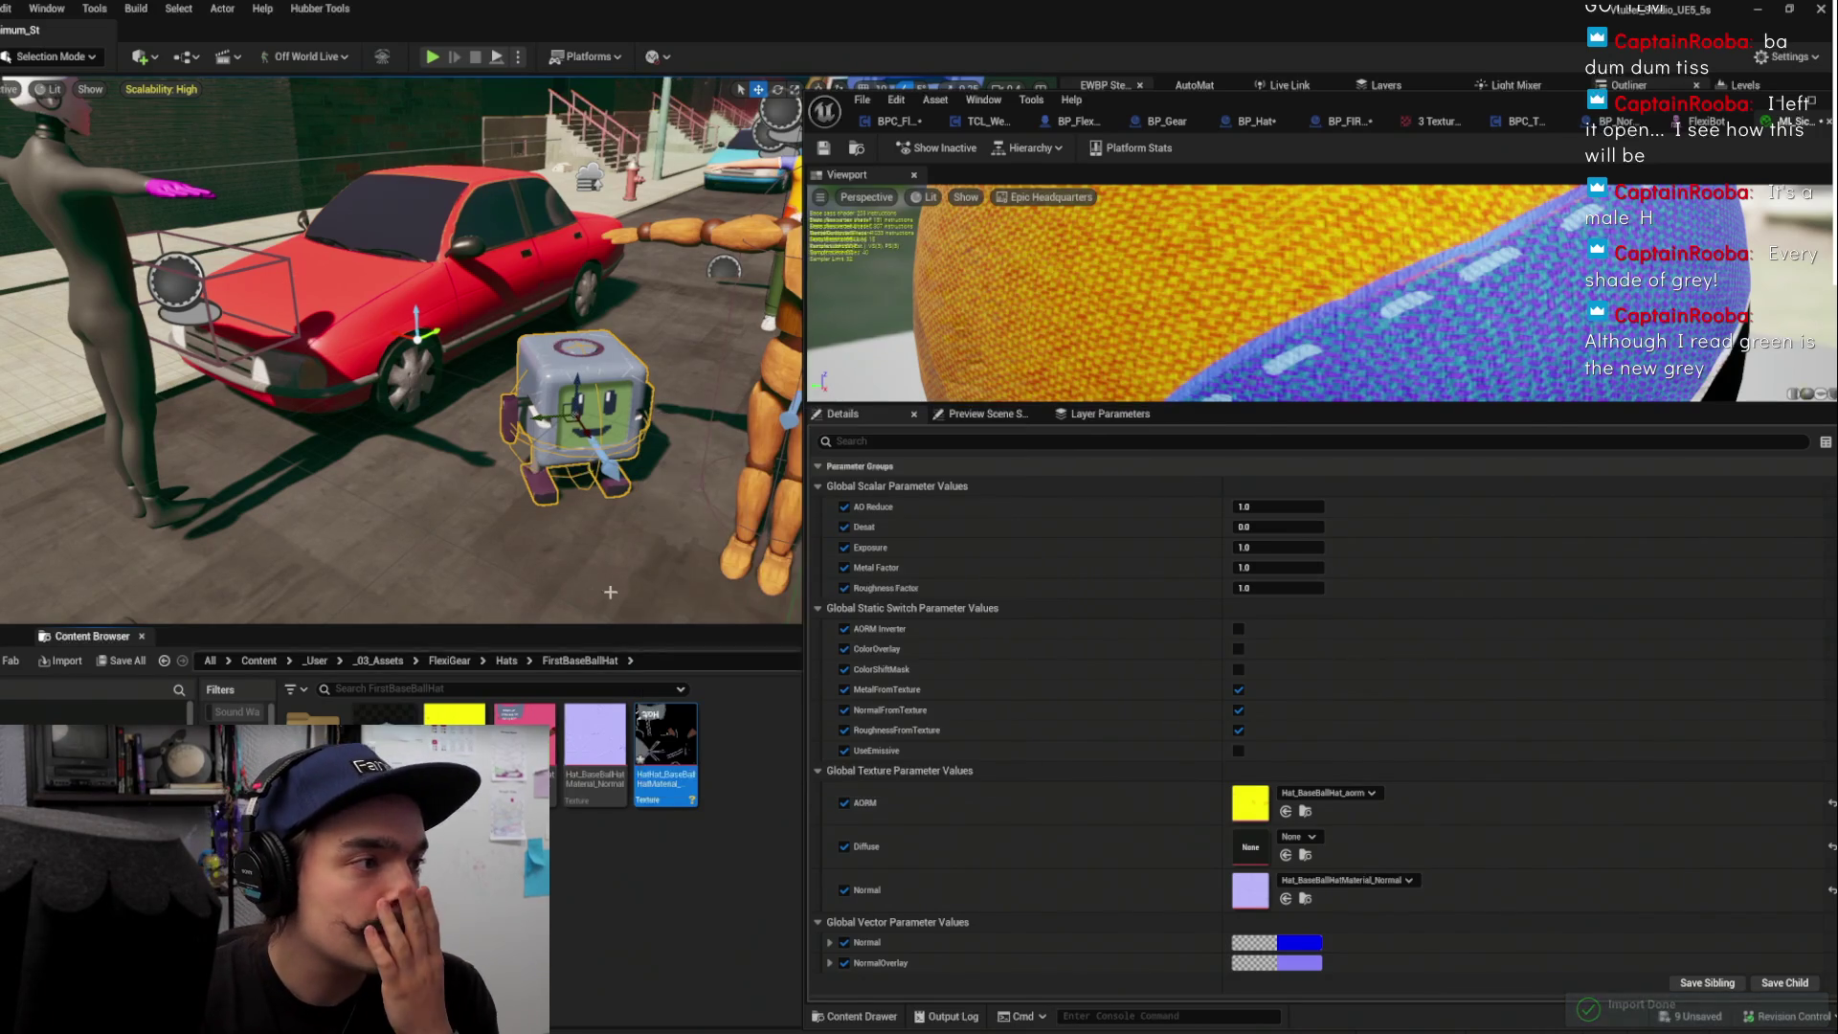
pyautogui.moveTo(664, 743); pyautogui.dragTo(1250, 846)
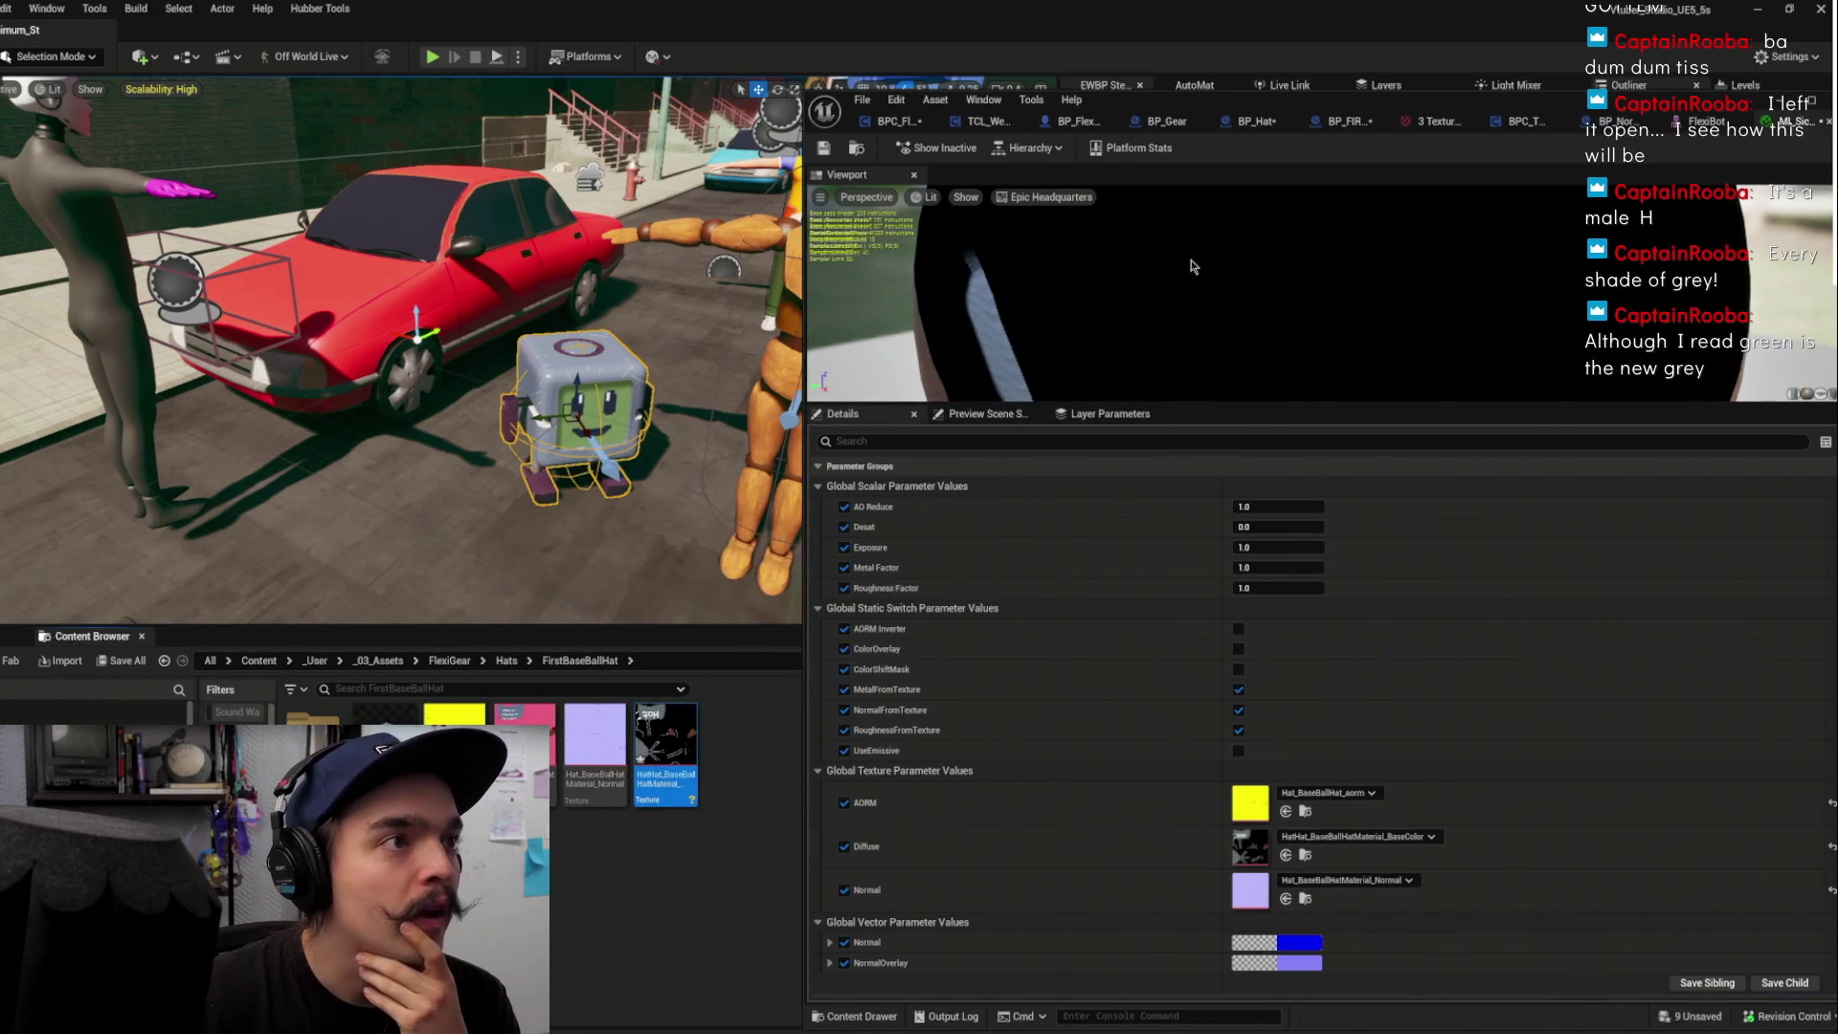
pyautogui.scroll(-5, 1191, 262)
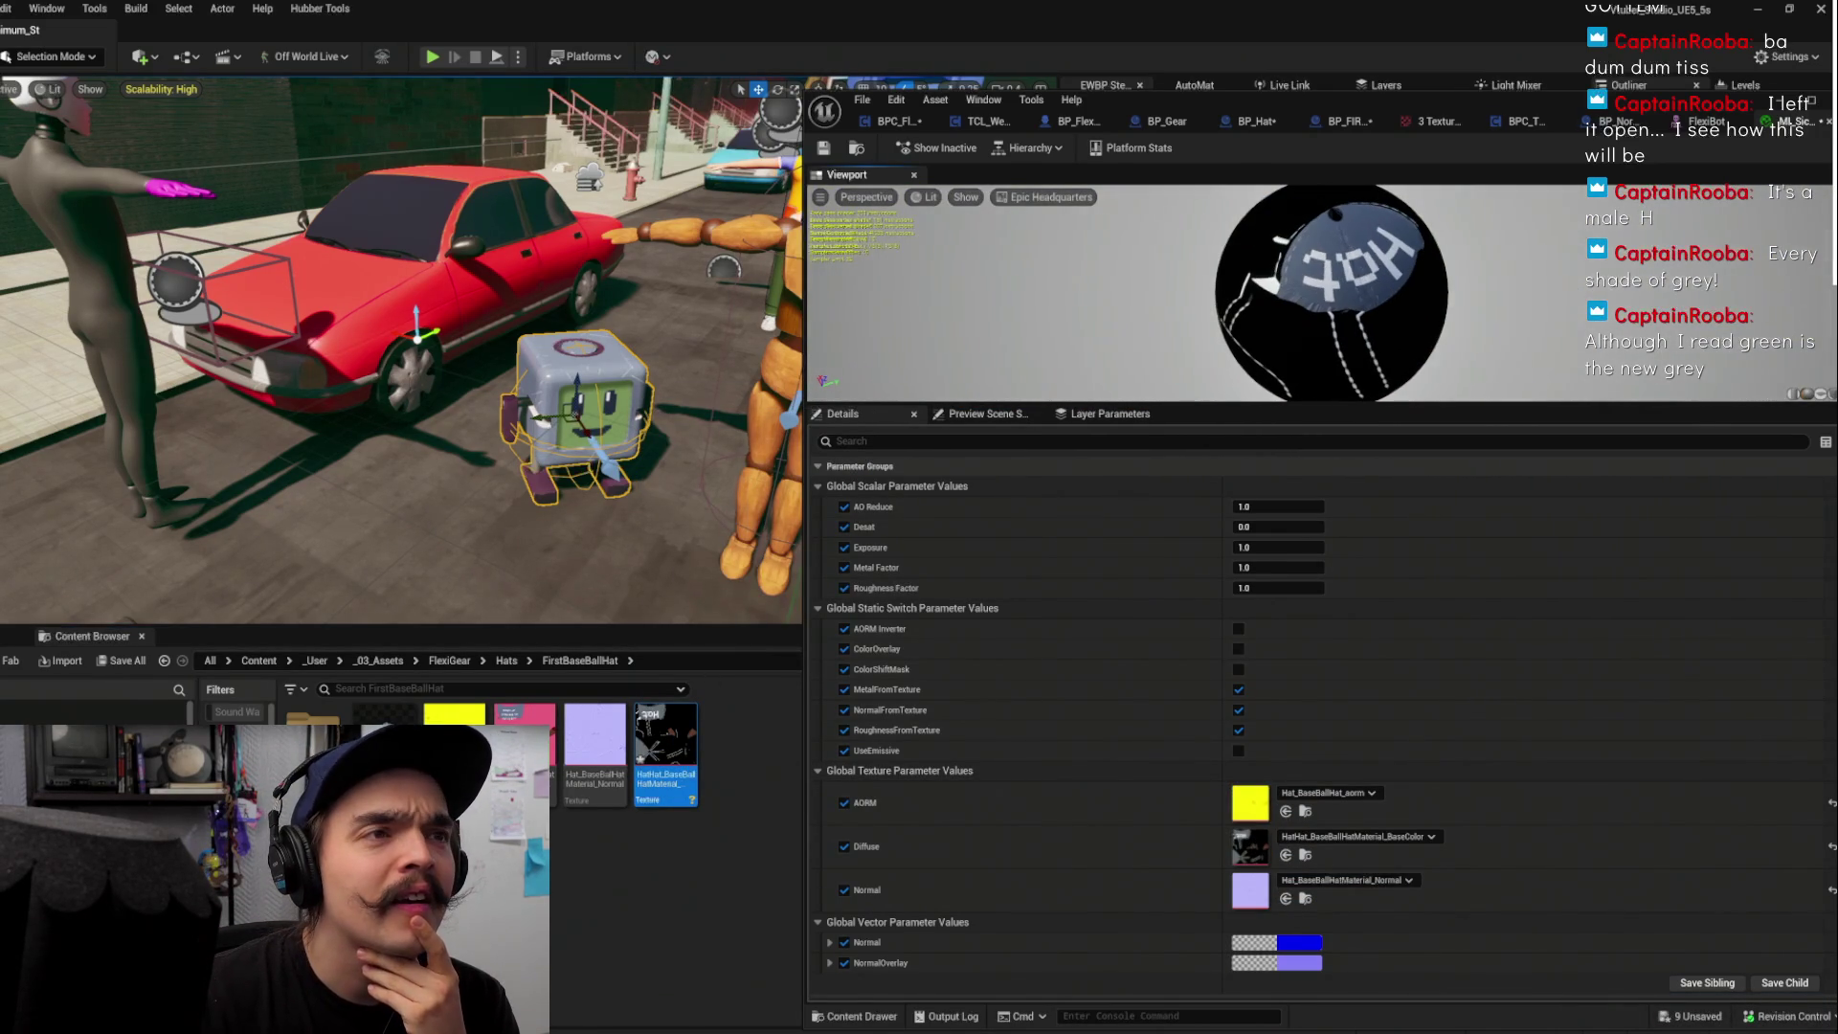
pyautogui.click(824, 150)
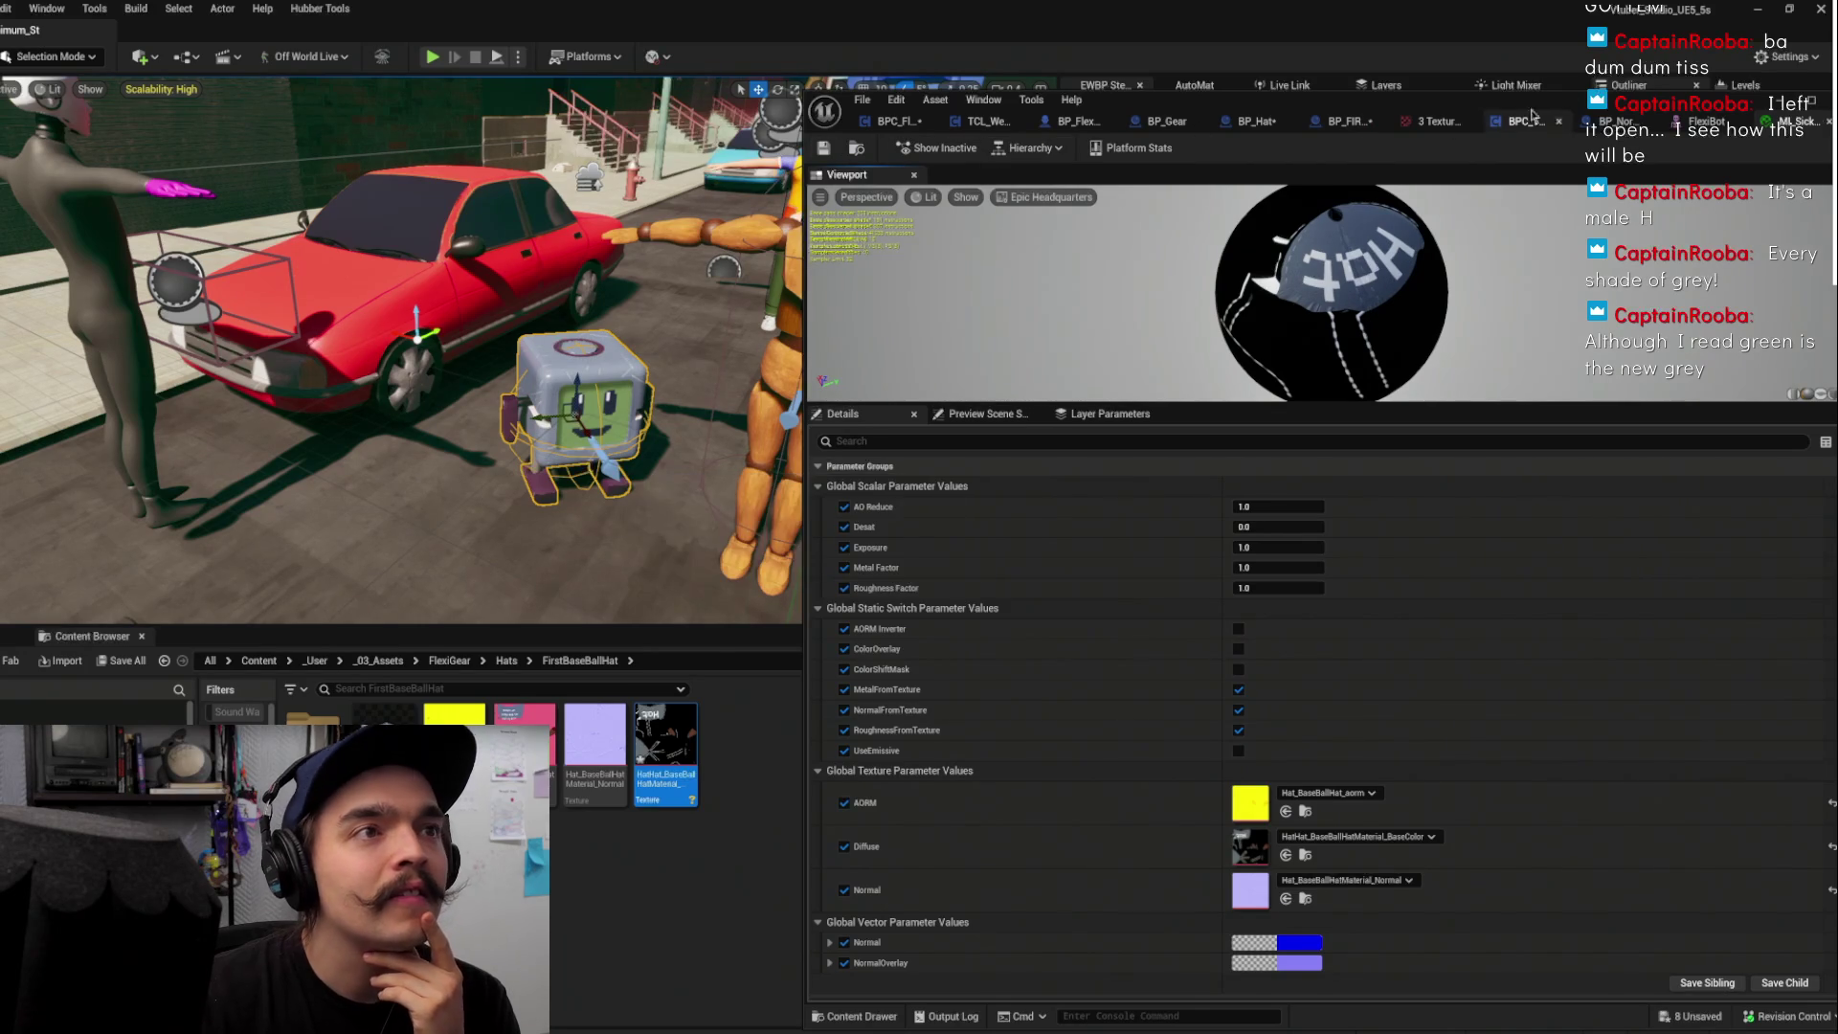
pyautogui.moveTo(1686, 113); pyautogui.dragTo(1636, 107)
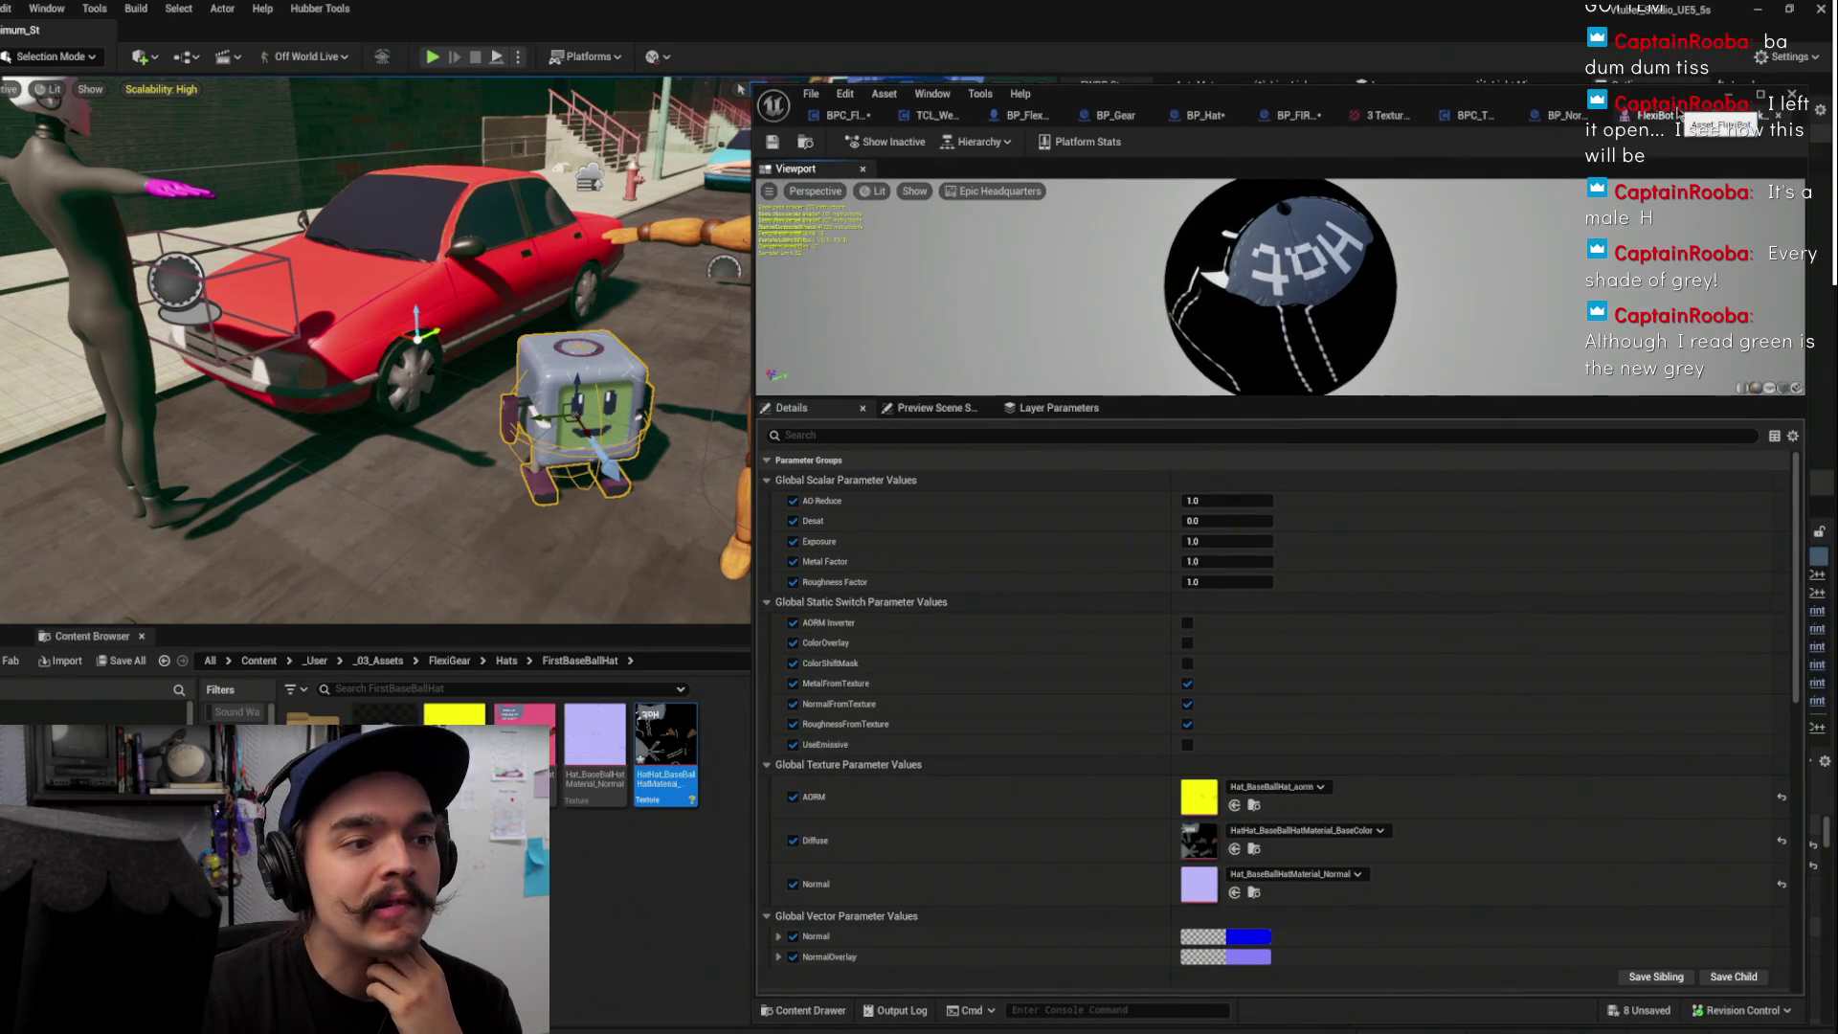
pyautogui.click(1760, 93)
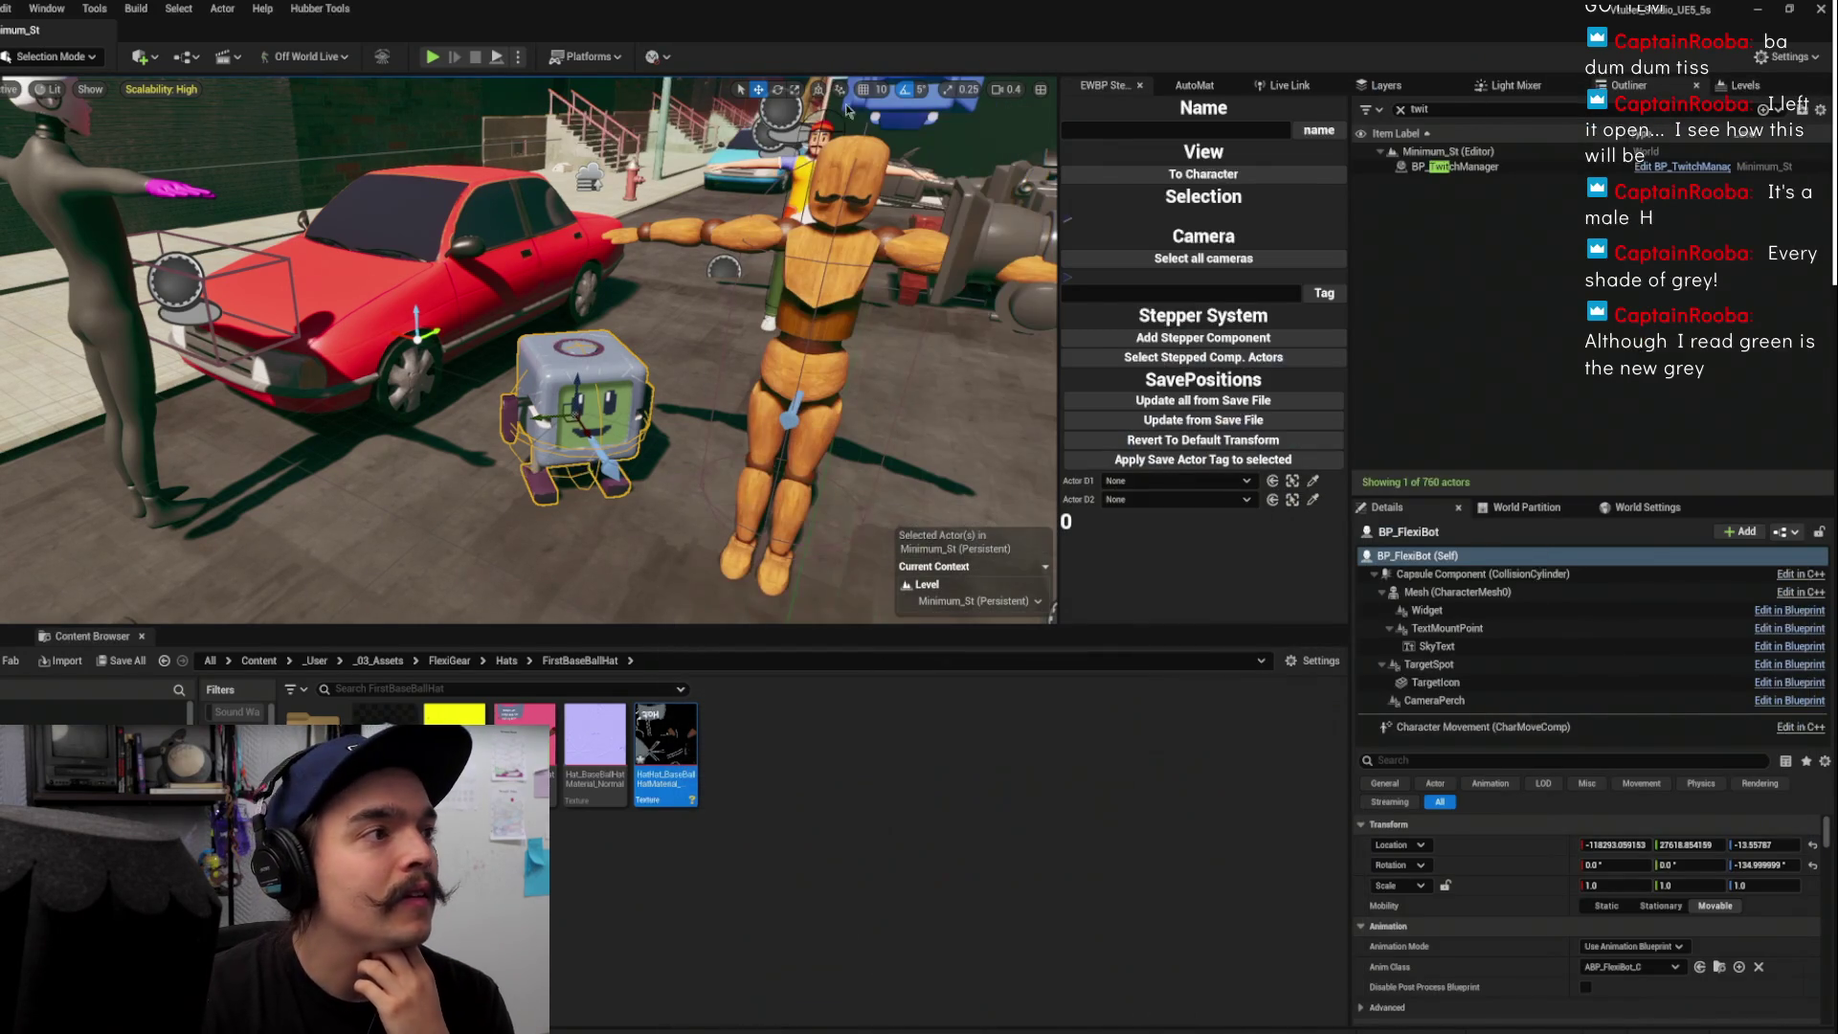
# Pan the view past the robot and car, then start Play In Editor
pyautogui.moveTo(526, 383)
pyautogui.mouseDown()
pyautogui.moveTo(622, 383)
pyautogui.moveTo(689, 412)
pyautogui.mouseUp()
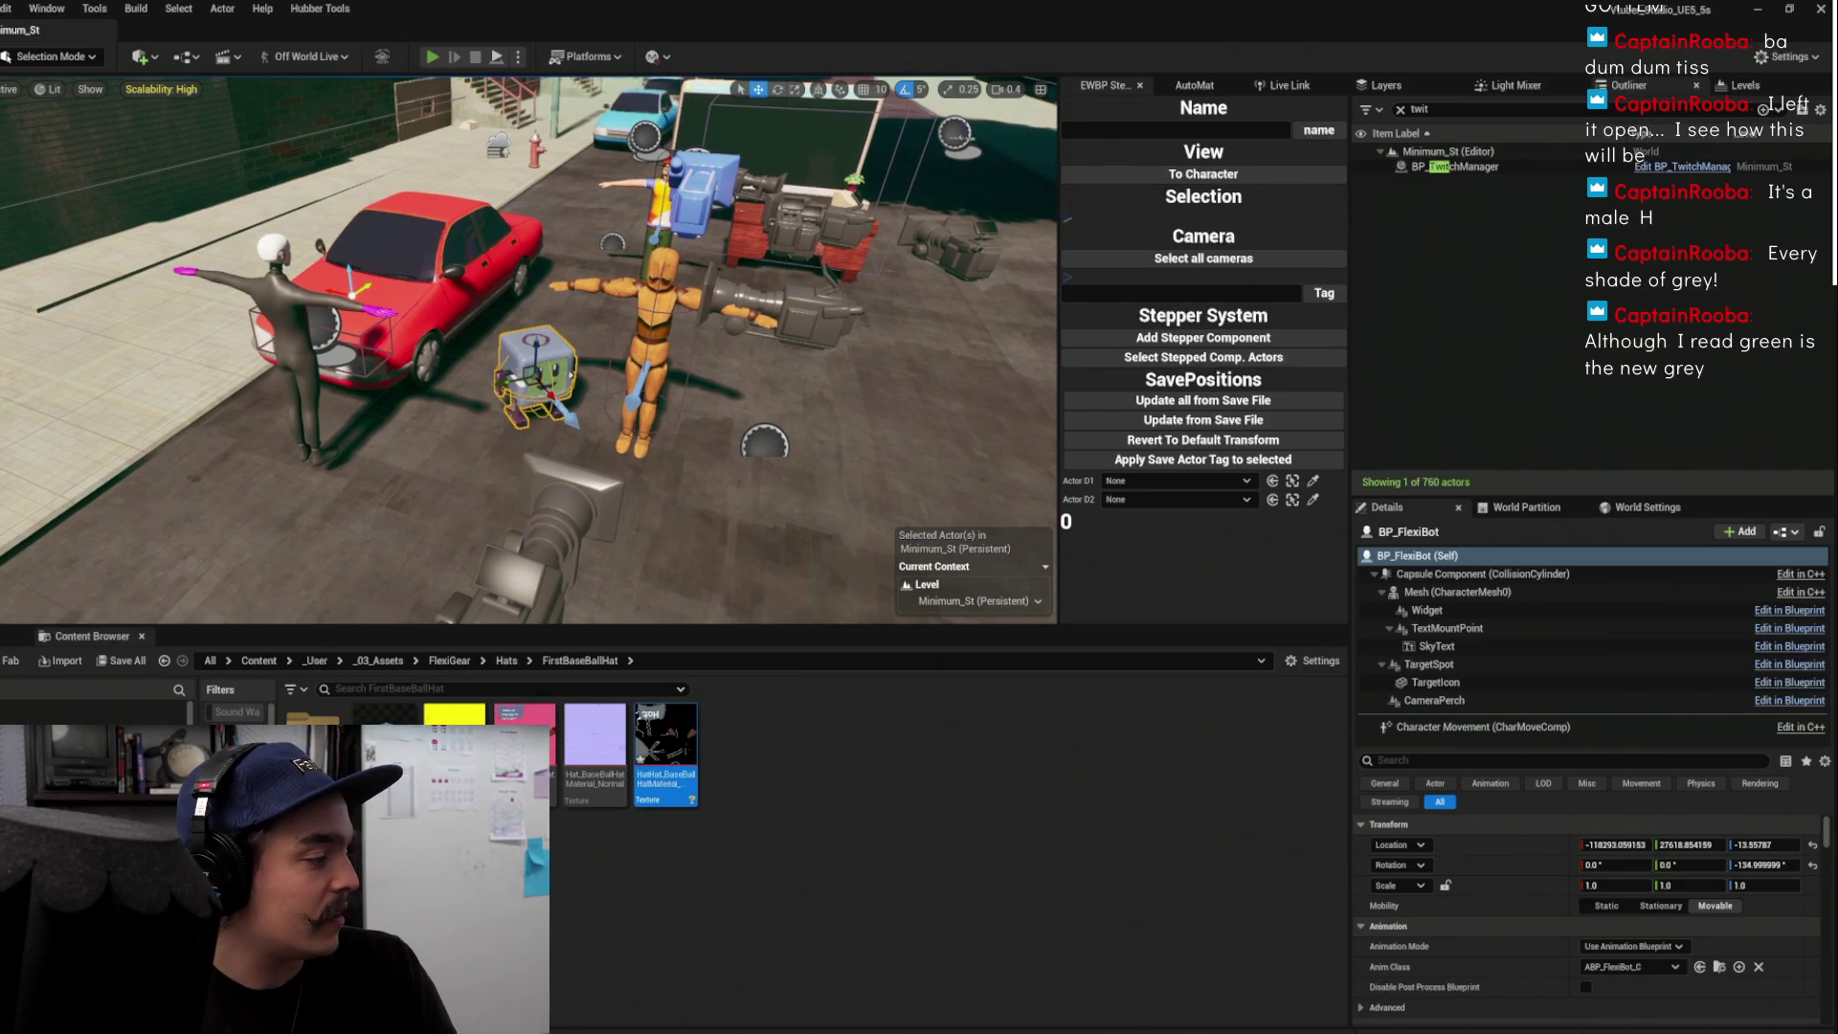
pyautogui.click(432, 56)
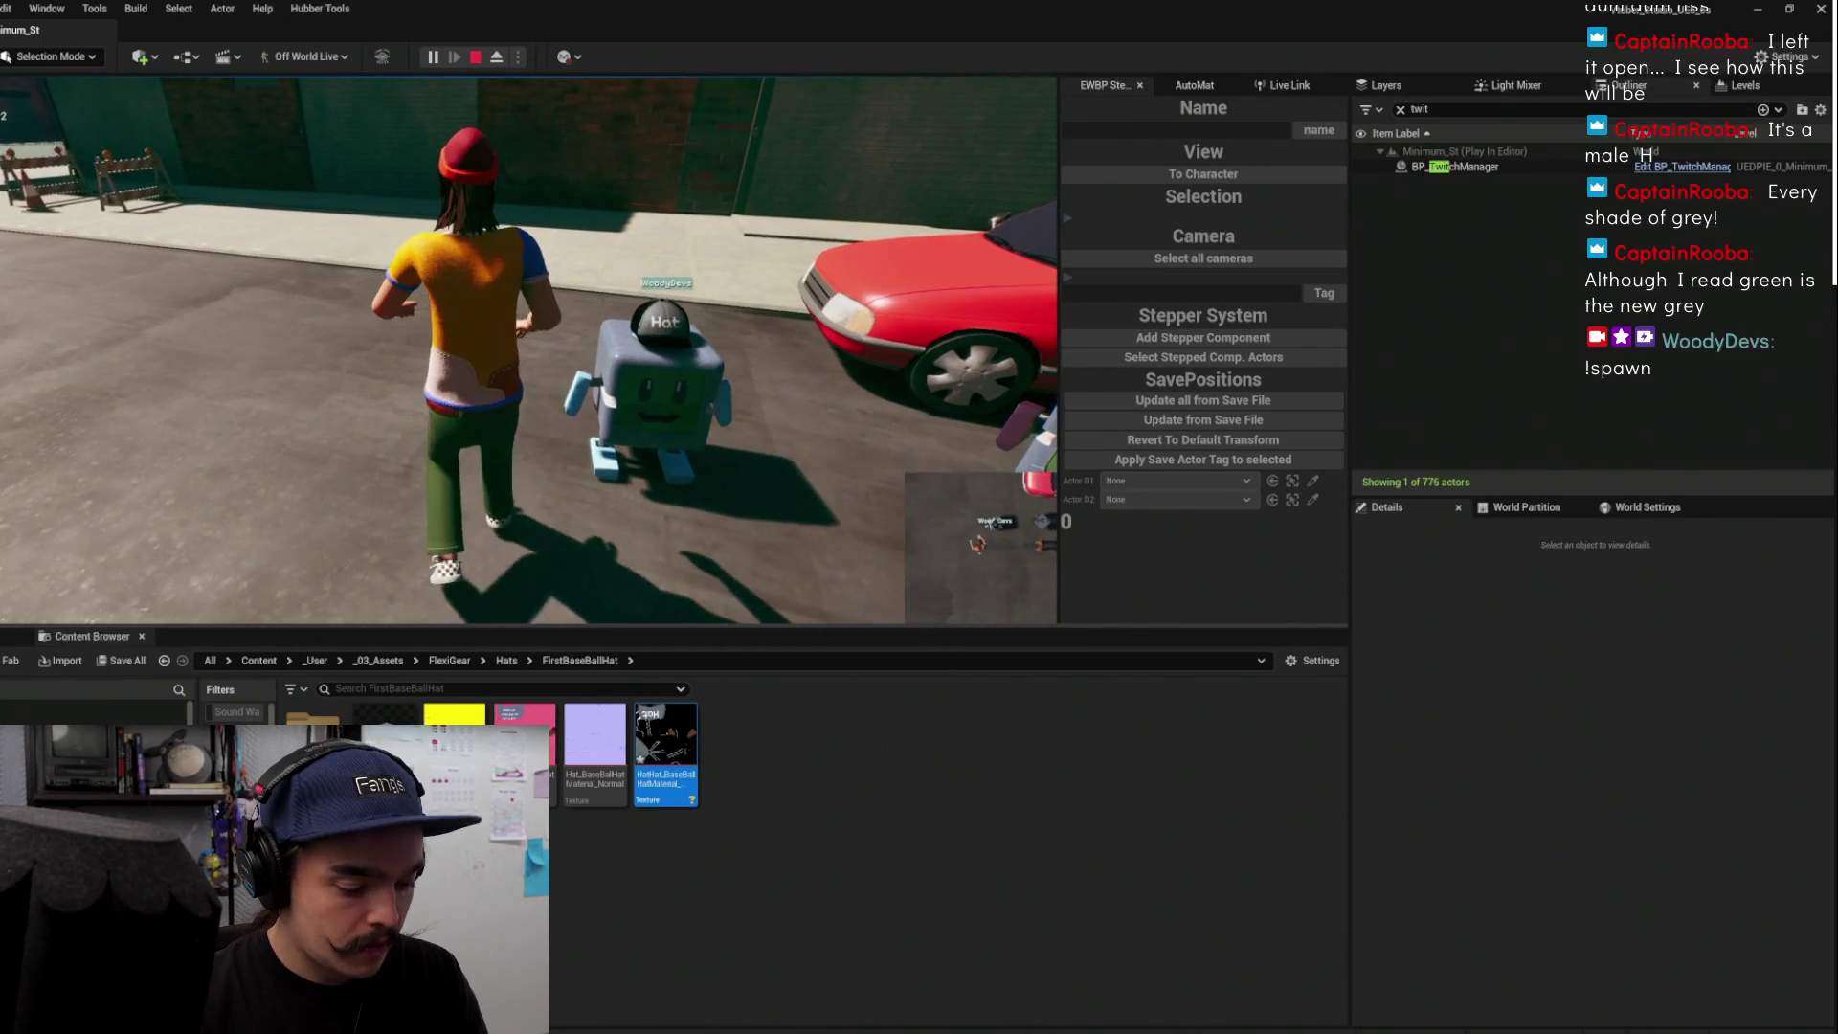
# Go fullscreen with F11 and run the character off the sidewalk into the street toward the bots
pyautogui.press('F11')
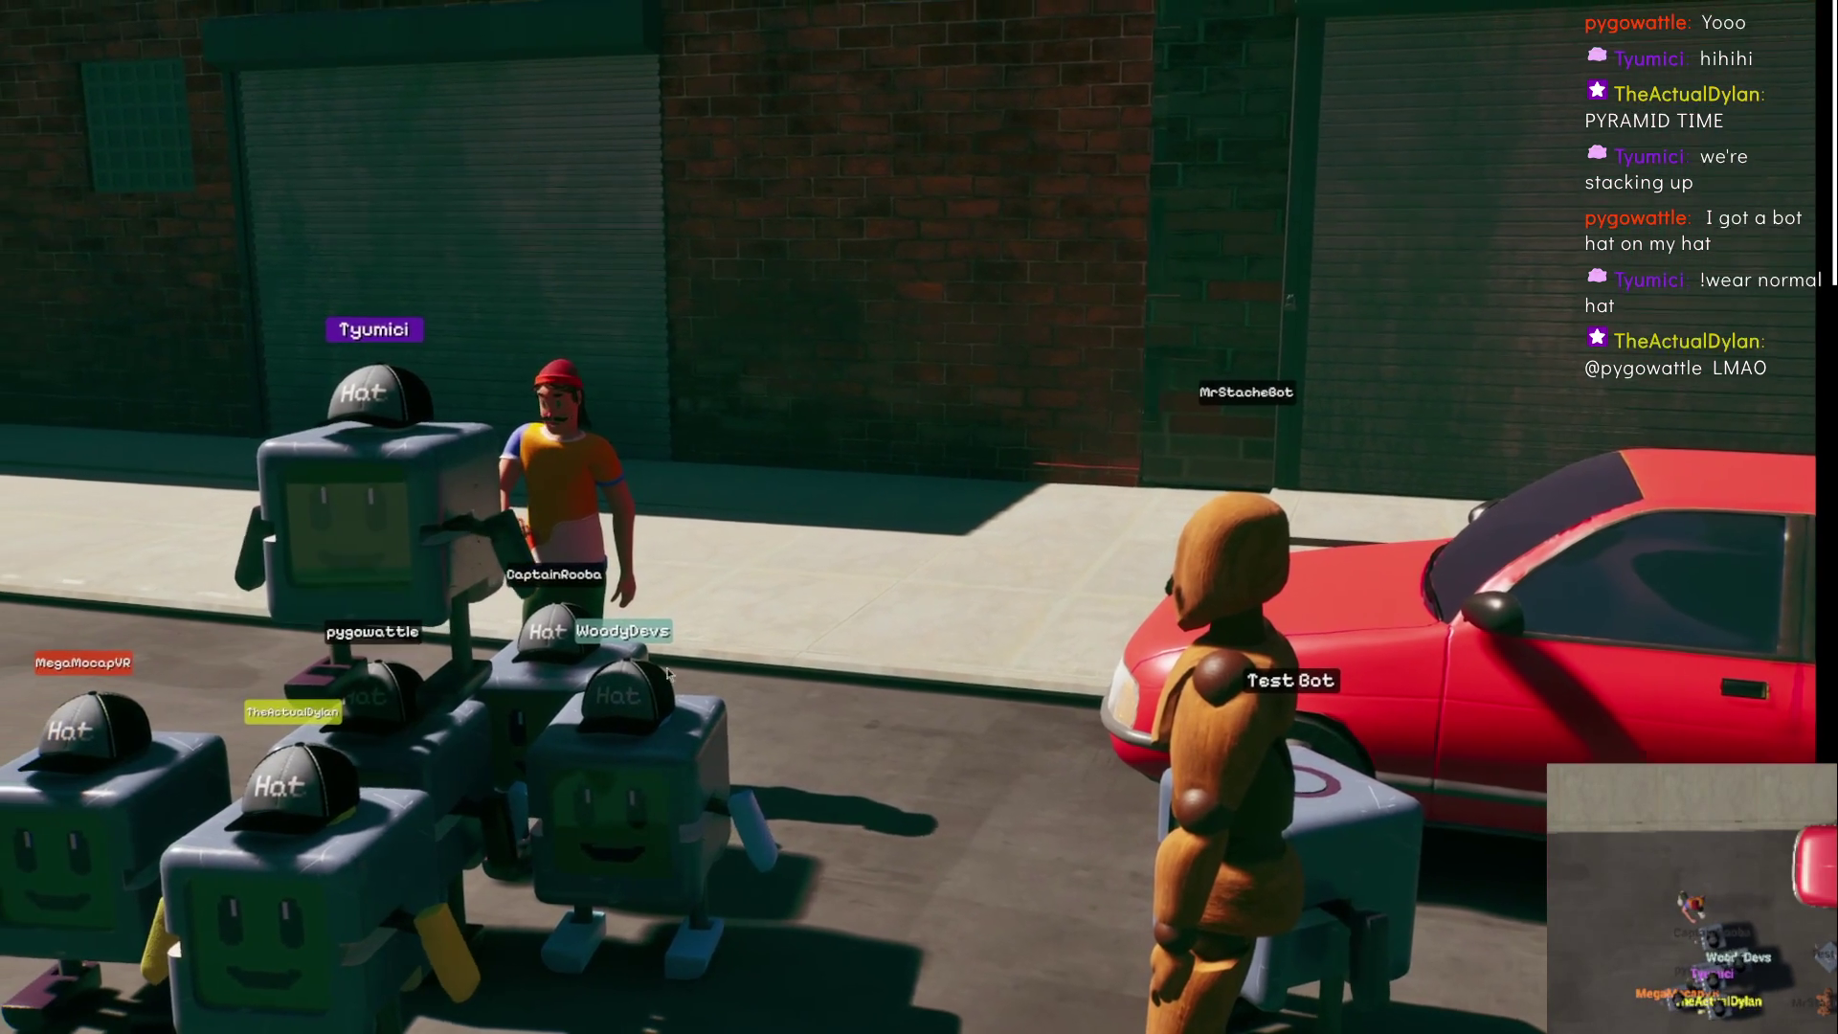
pyautogui.moveTo(566, 1032)
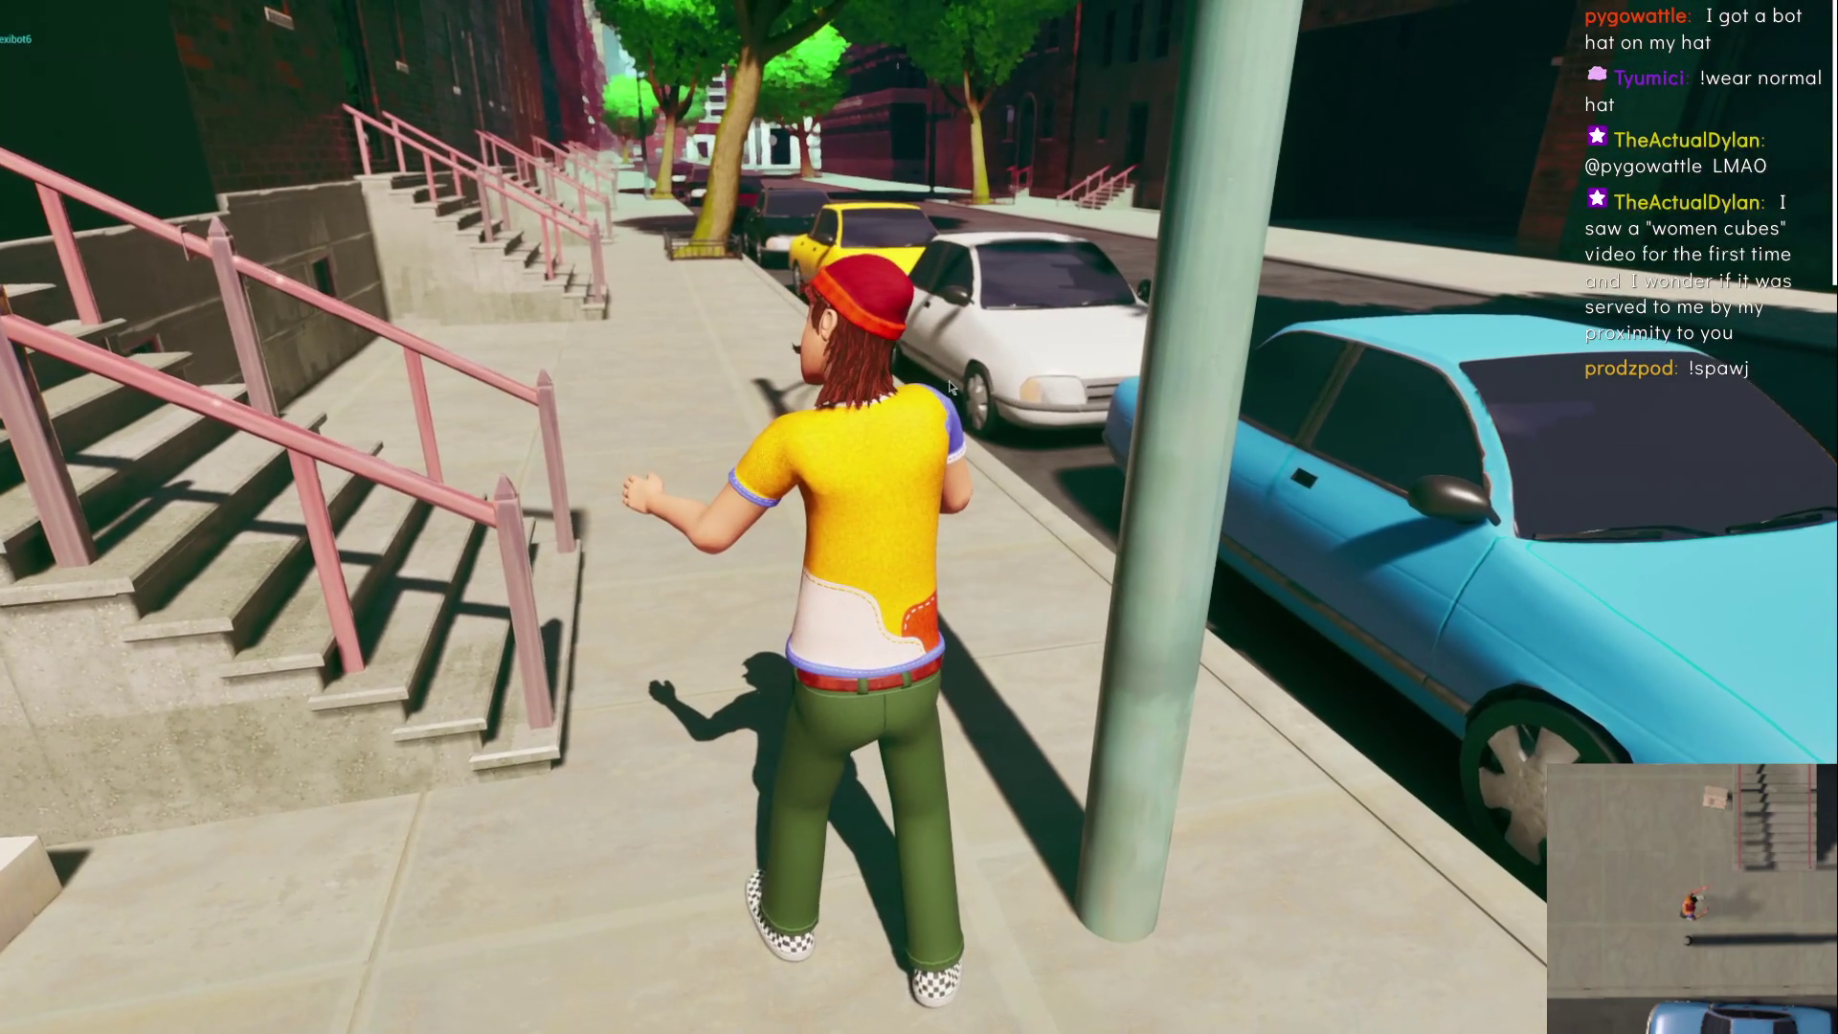
pyautogui.press('w')
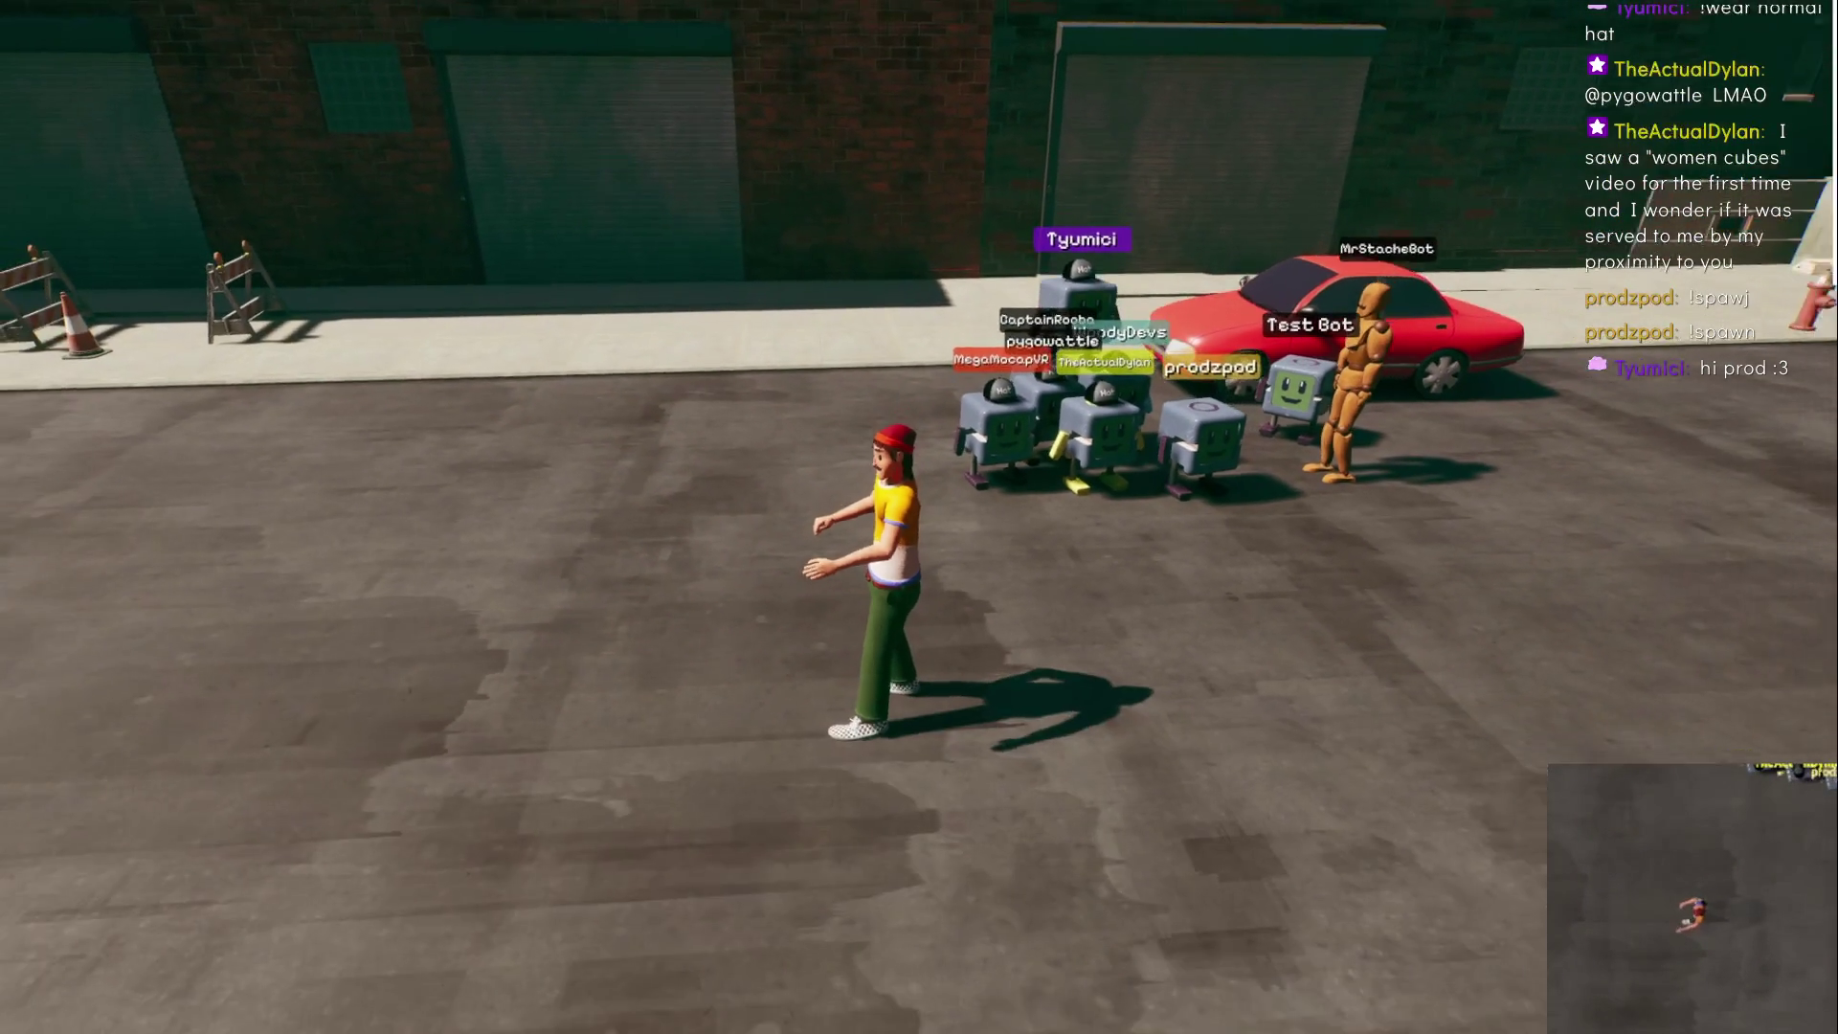
pyautogui.press('w')
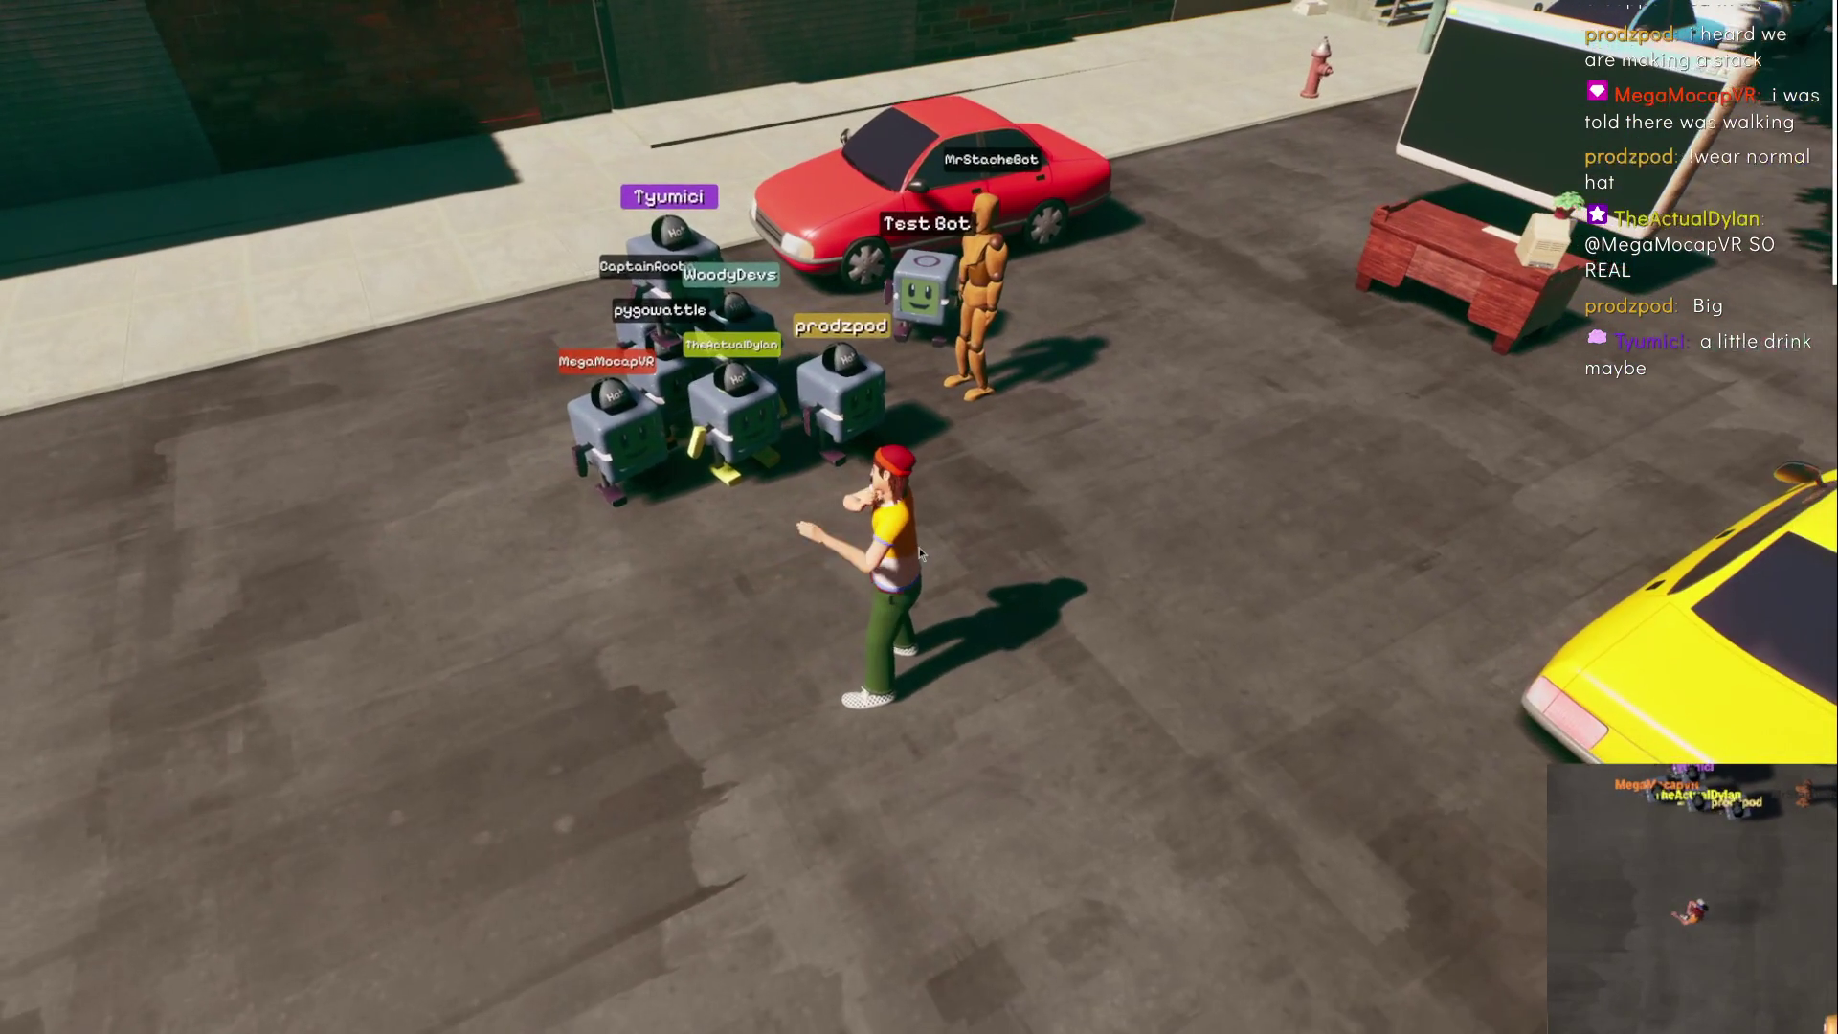
# Orbit the view around the emoting character beside the black-capped FlexiBots by the red car
pyautogui.moveTo(919, 548)
pyautogui.mouseDown()
pyautogui.moveTo(957, 498)
pyautogui.moveTo(929, 444)
pyautogui.moveTo(1004, 434)
pyautogui.moveTo(878, 596)
pyautogui.mouseUp()
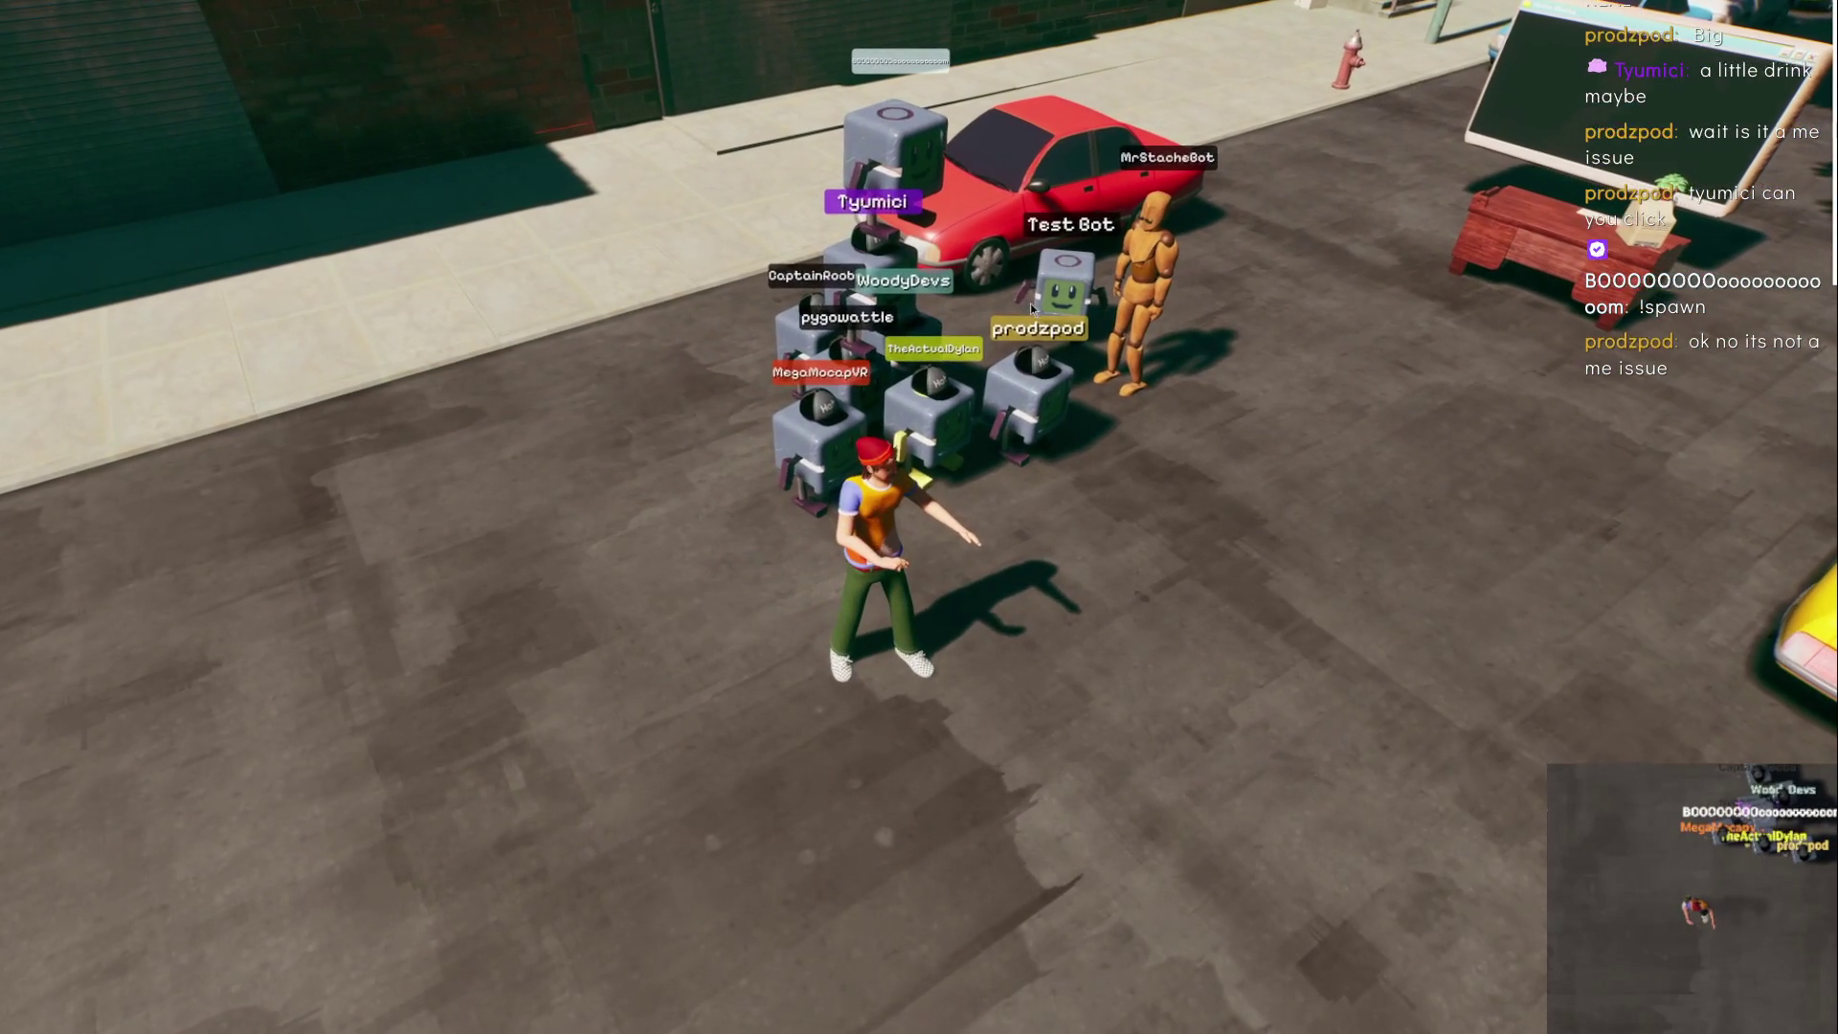
# End the emote and run the character forward past the black-capped FlexiBot stack
pyautogui.press('w')
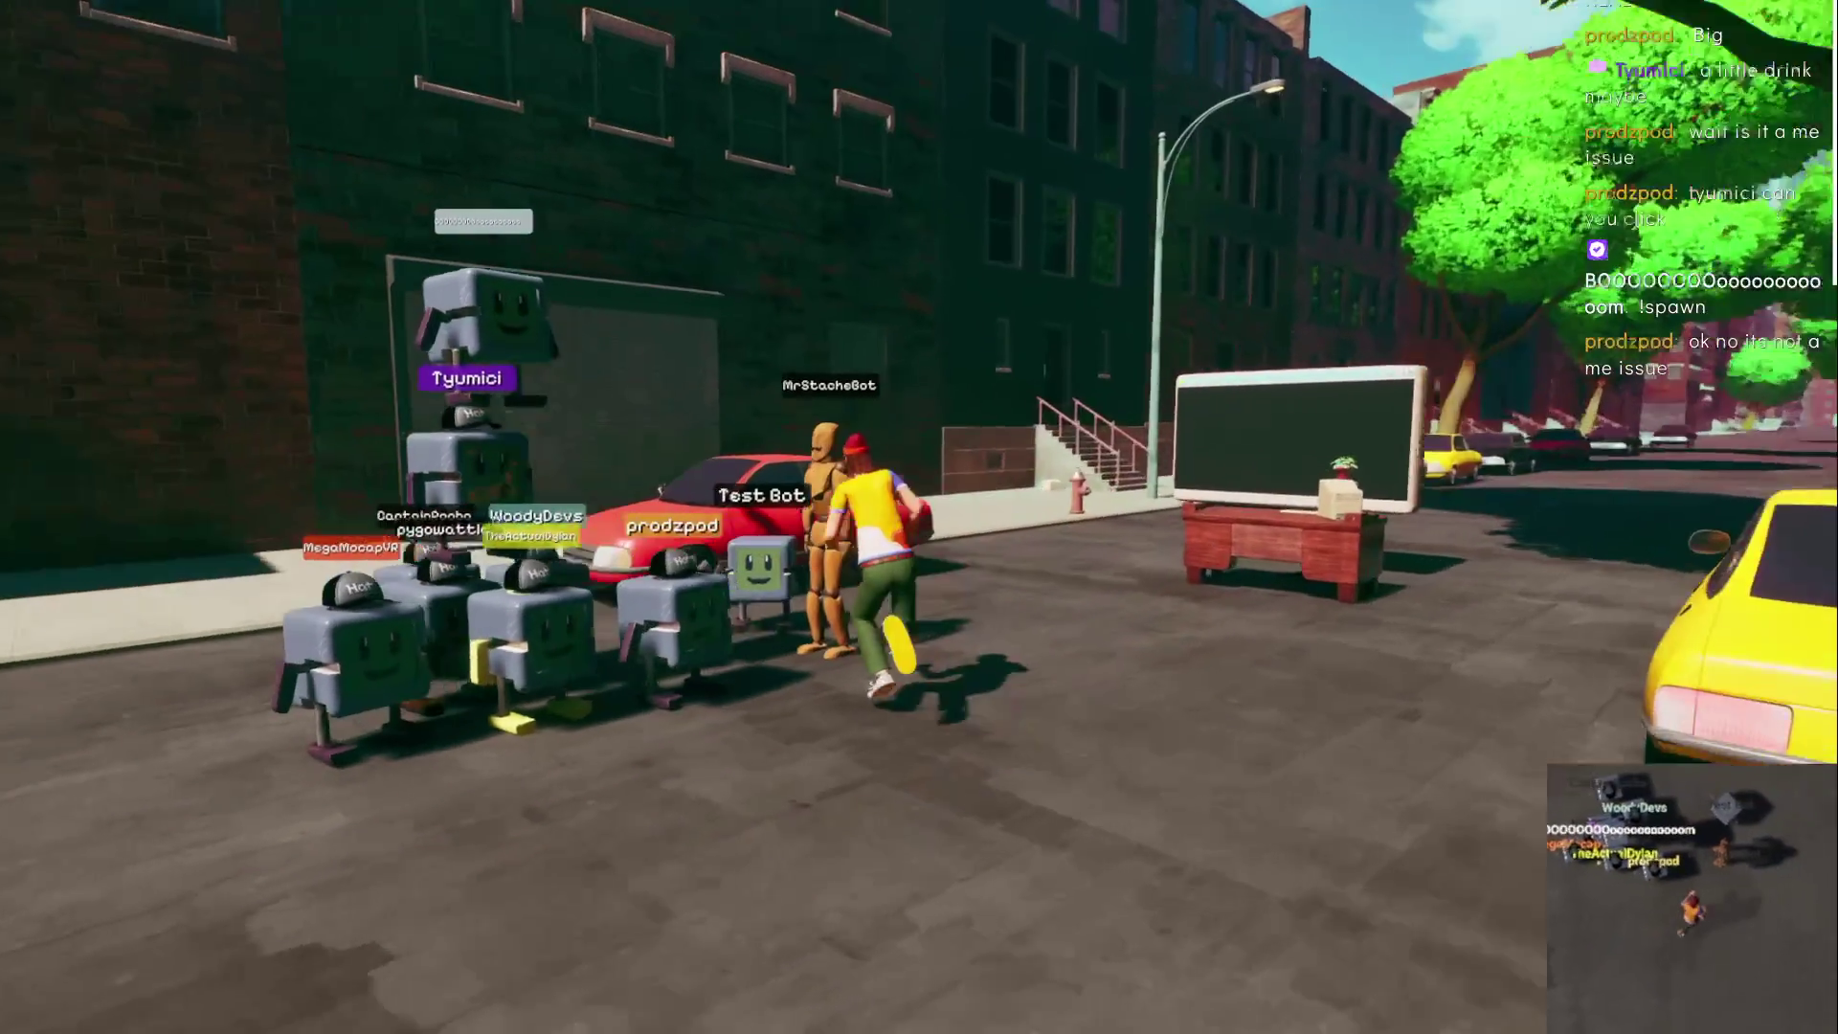